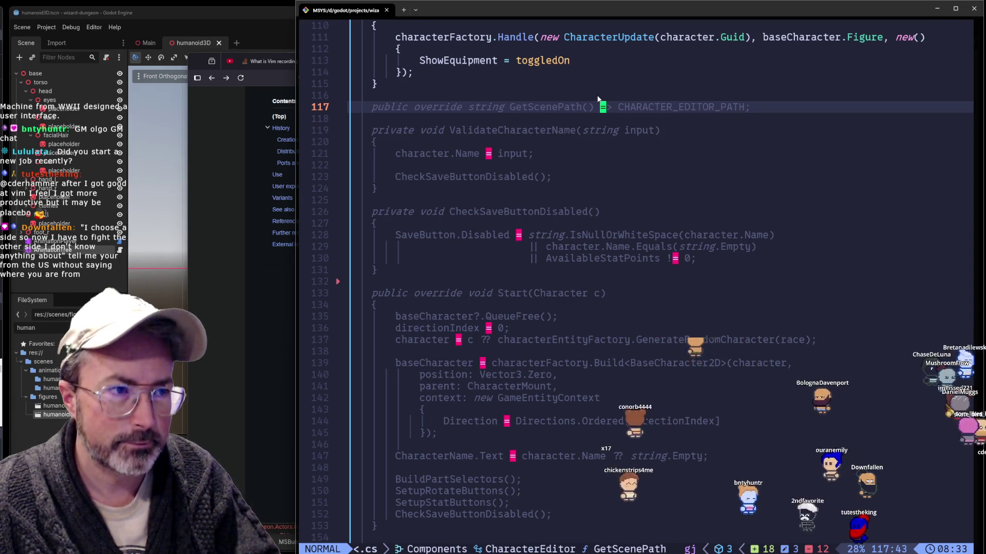
Begin replacing CHARACTER_EDITOR_PATH on line 117, then undo so the name stays unchanged
key(w)
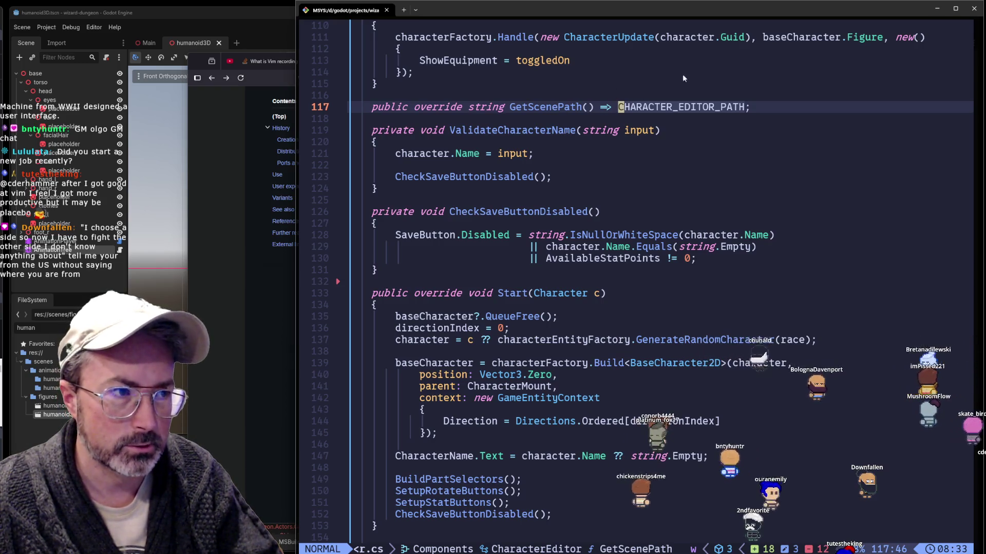
key(c)
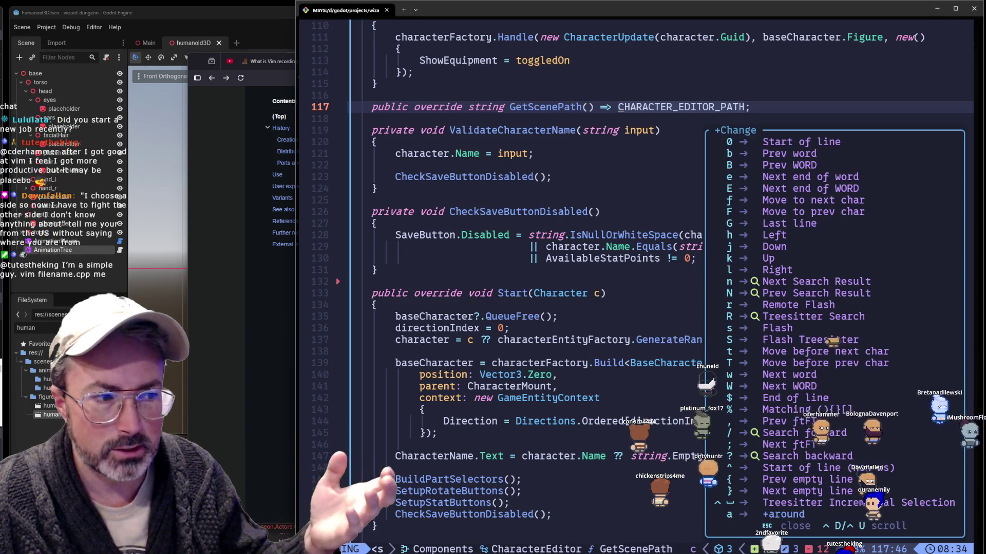
key(w)
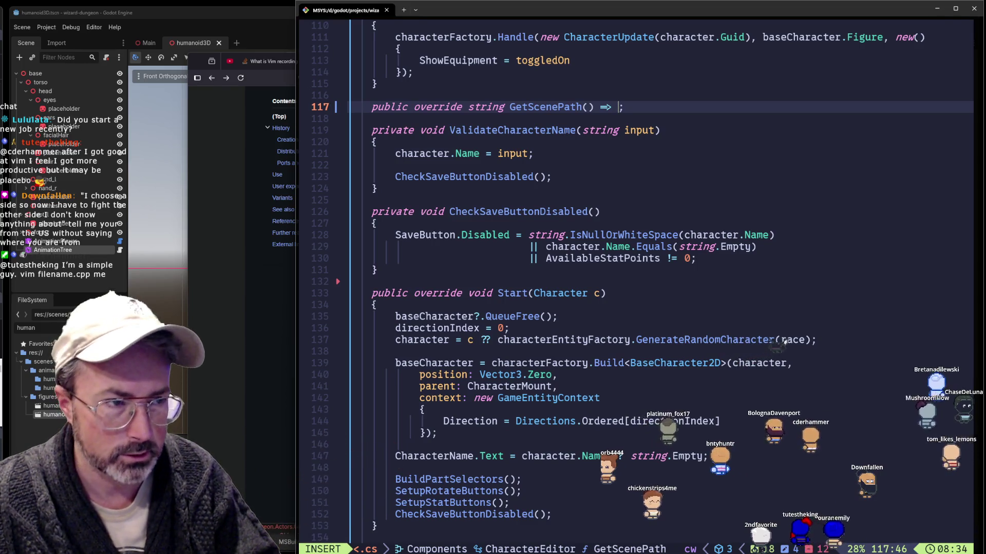
text(Type a new thing)
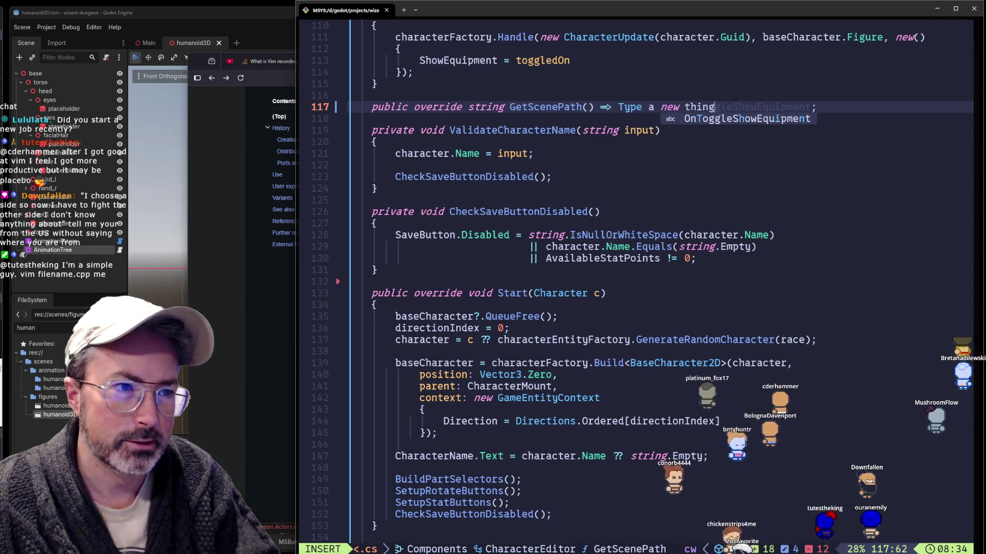
key(Escape)
key(u)
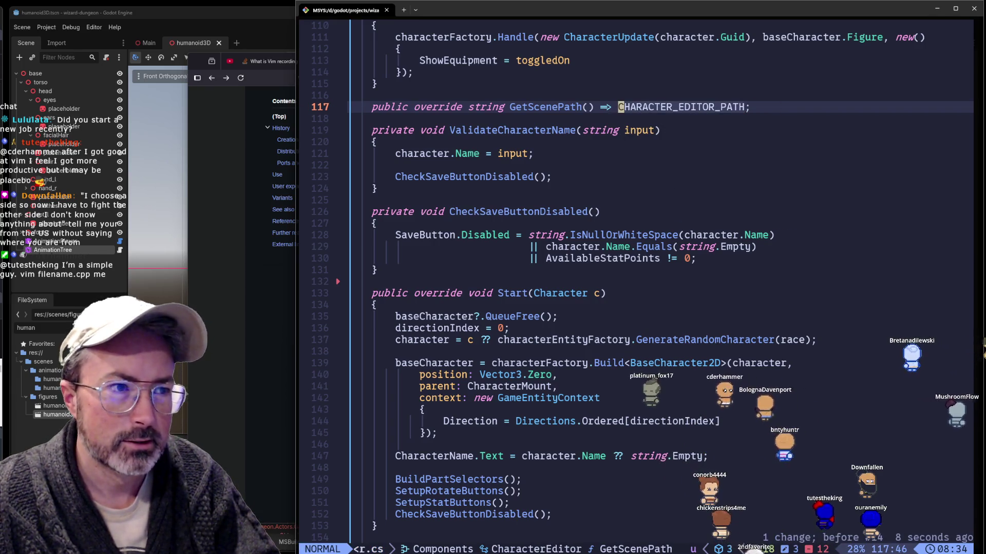
key(b)
key(b)
key(b)
key(0)
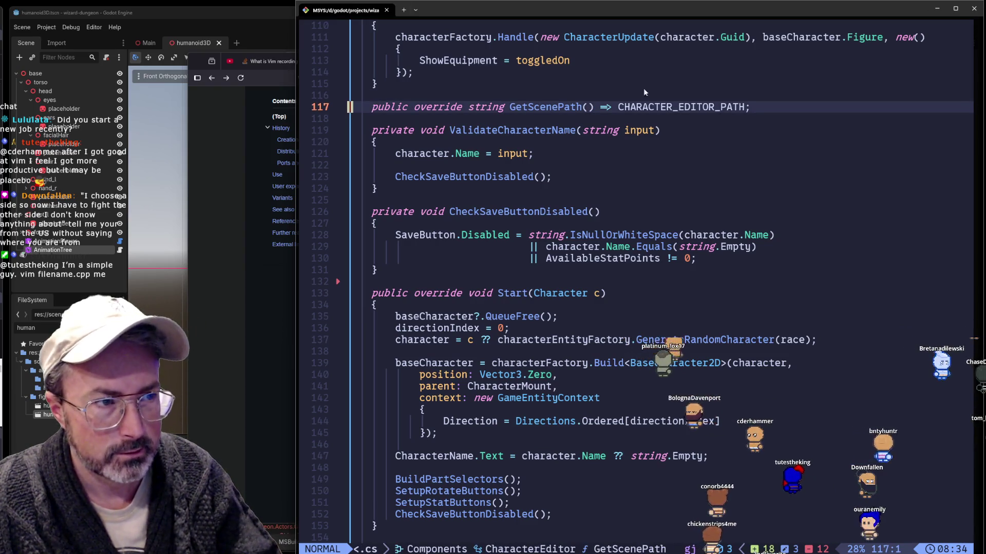
Select CHARACTER_EDITOR_PATH and the lines below, then undo the accidental join restoring lines 118-129
double_click(649, 109)
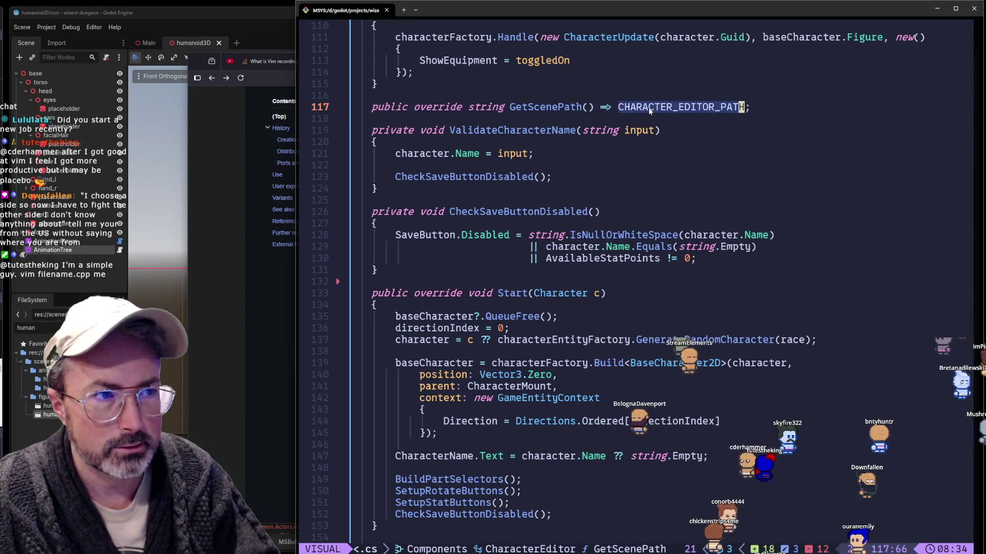
drag(744, 107, 745, 247)
text(cng)
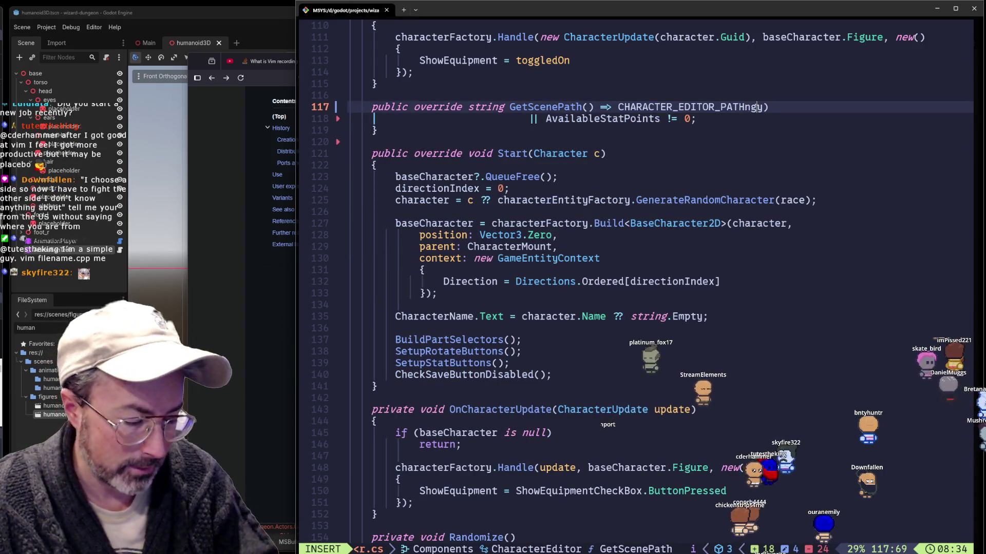
key(Escape)
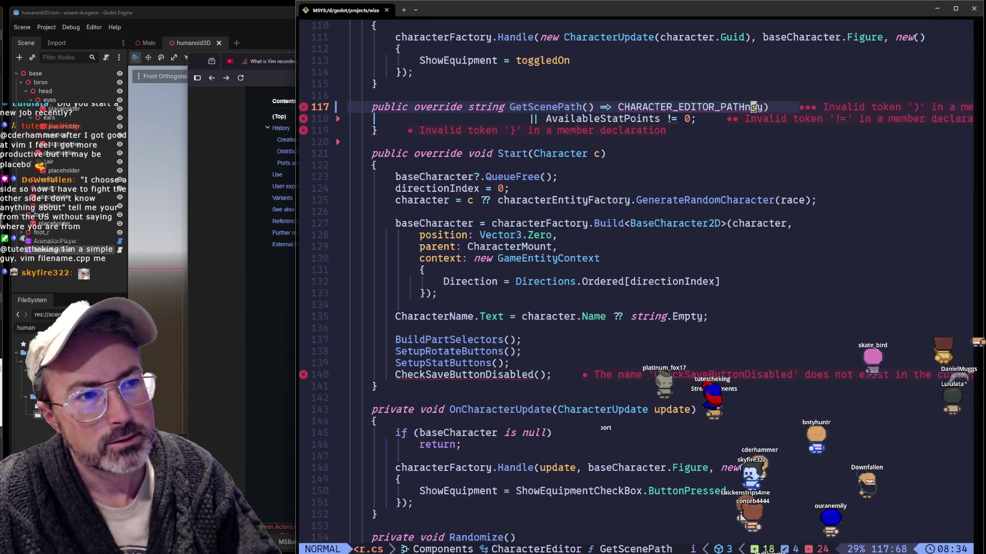
key(u)
key(u)
key(b)
key(b)
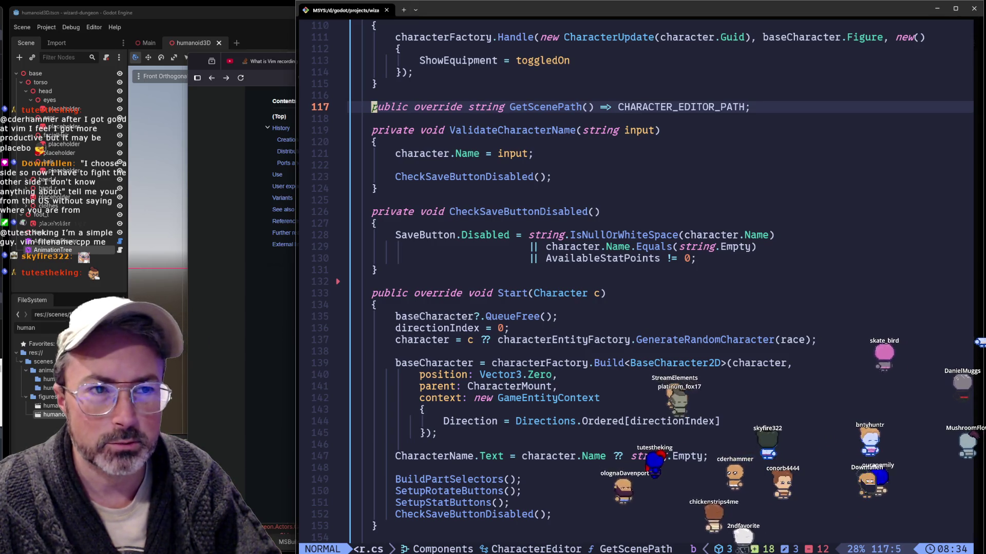
key(0)
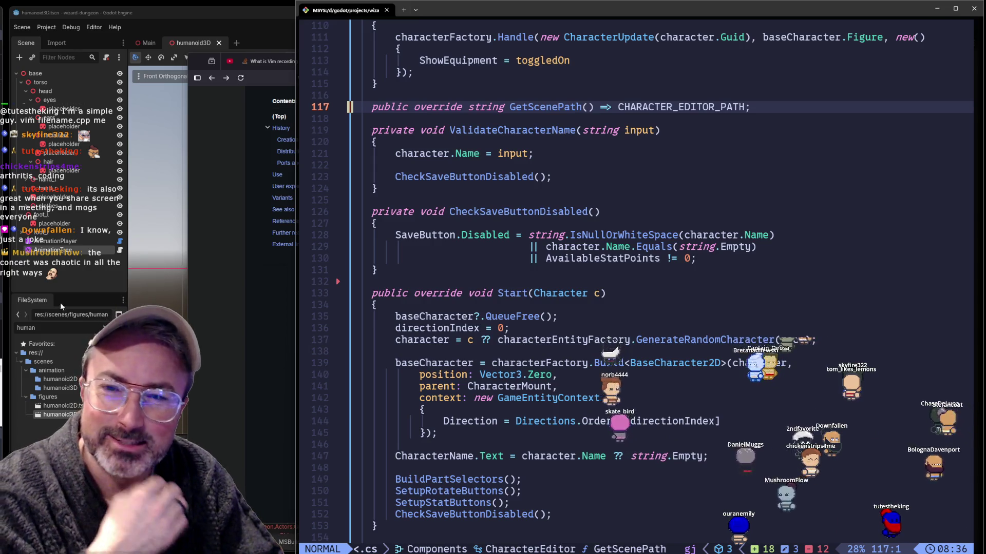
Run a web search in a new Firefox tab and open ThePrimeagen's 'i use neovim btw' post
key(alt+Tab)
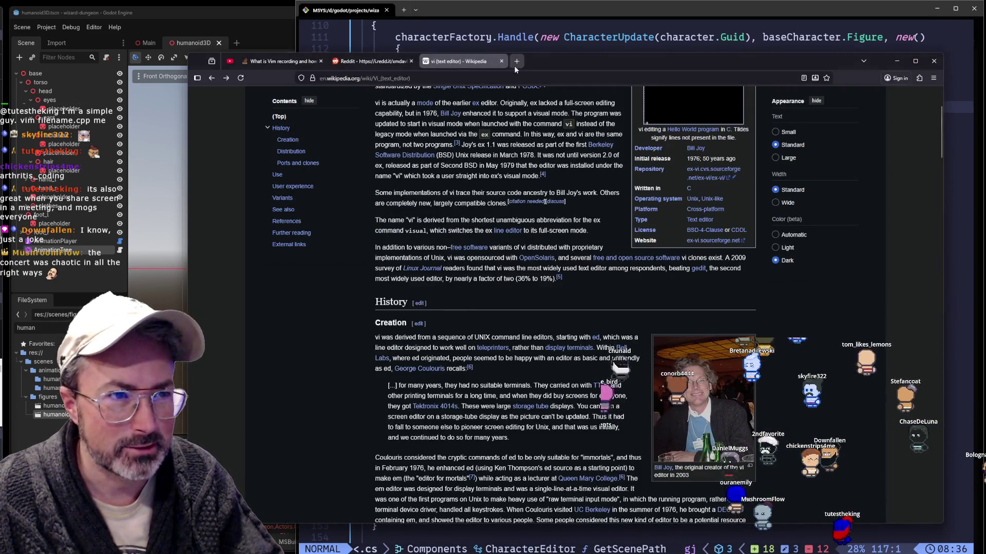
click(516, 61)
text(theprimeag)
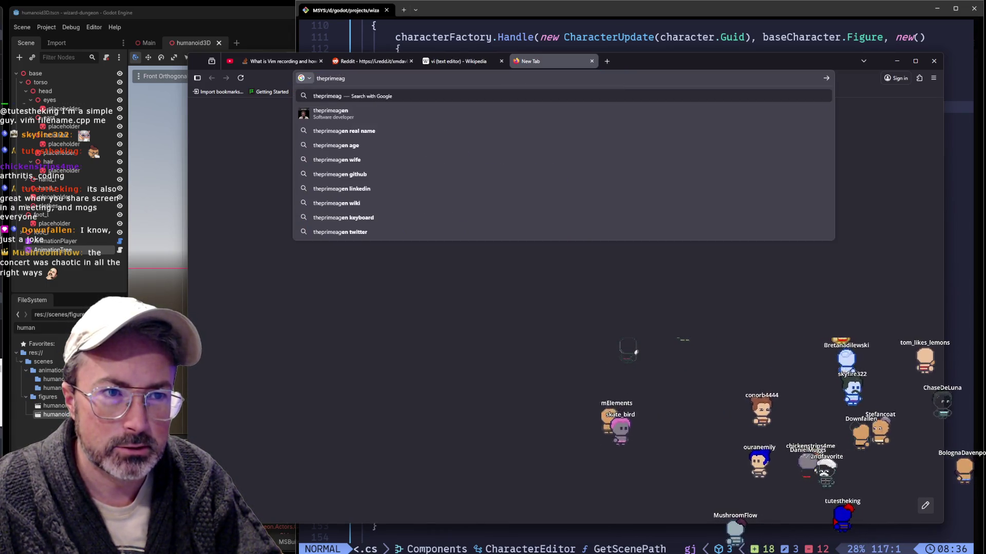
text(en neovim btw)
key(Return)
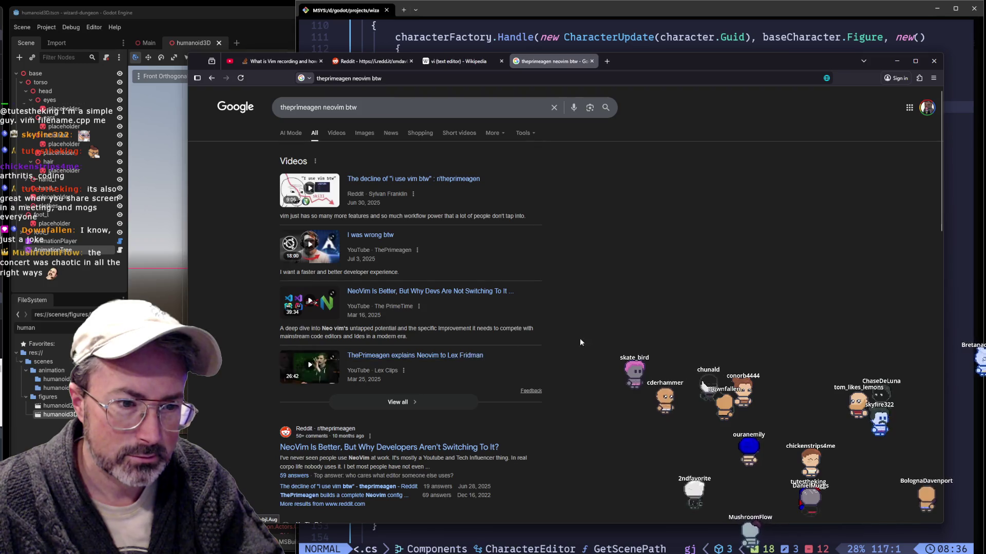
scroll(571, 343, down, 2)
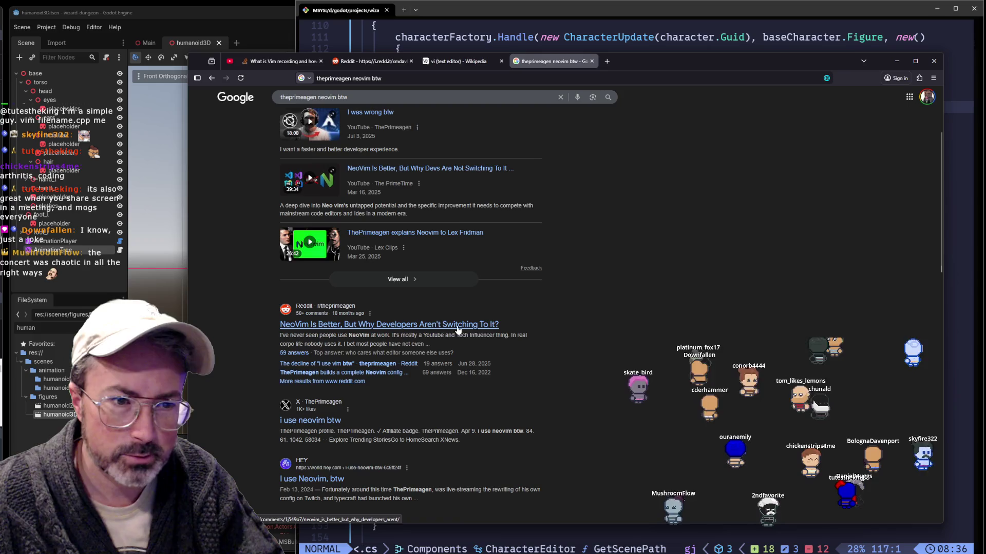
scroll(490, 327, down, 1)
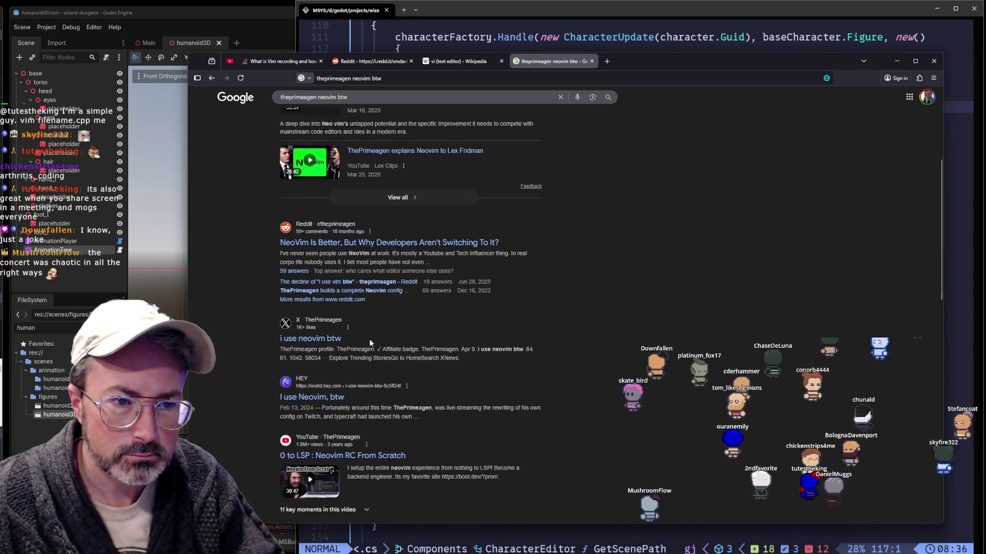
click(325, 337)
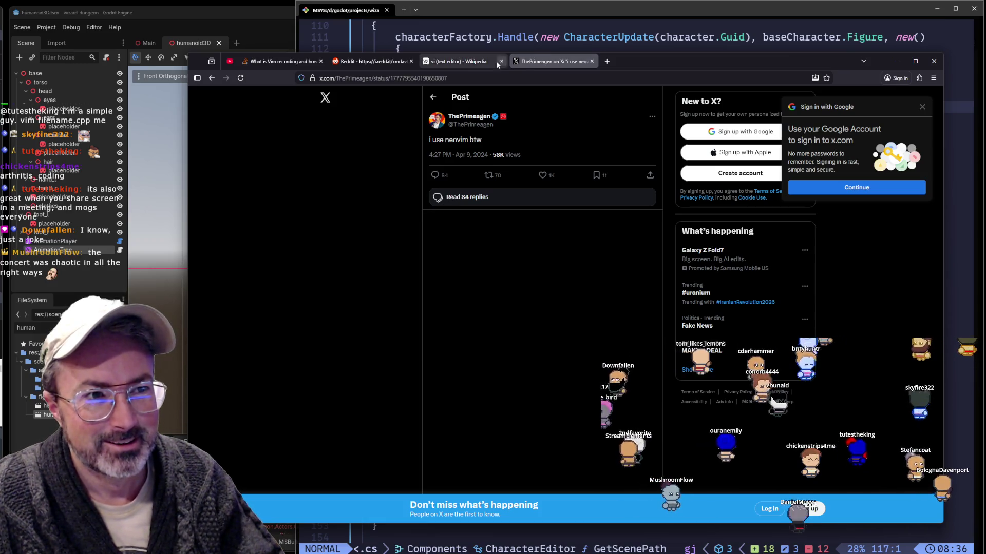
click(472, 62)
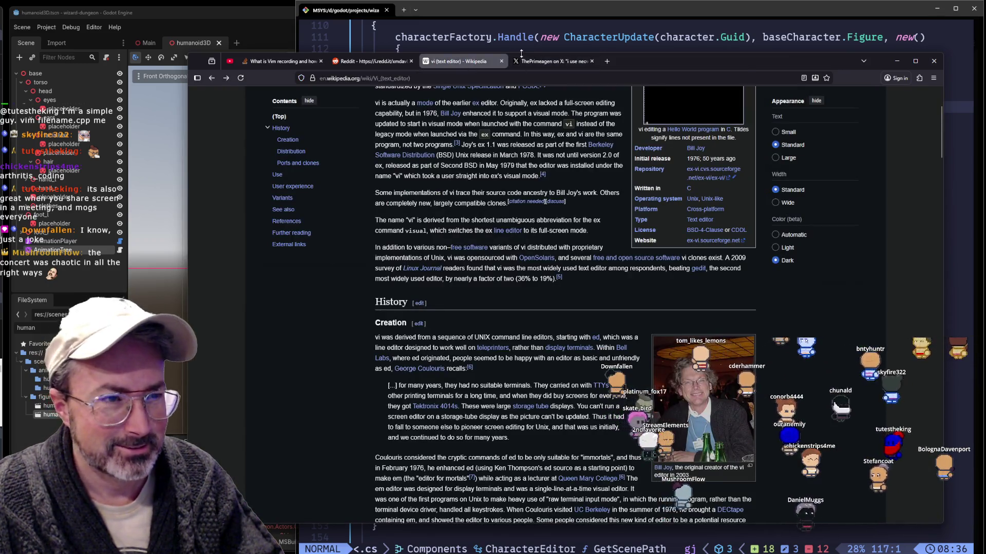
Revisit the search results and a YouTube video result, then minimize Firefox to reveal the CharacterEditor script
click(536, 63)
click(213, 78)
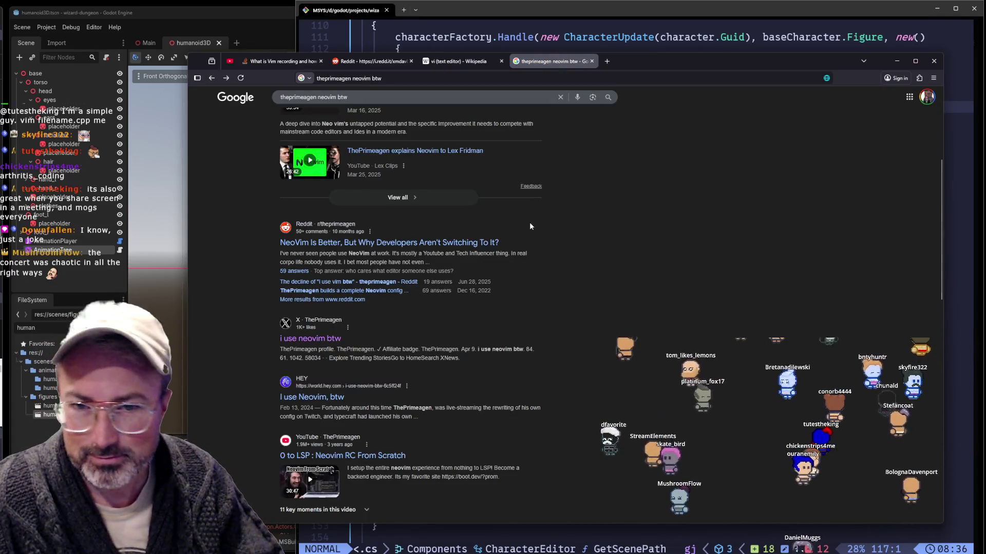
scroll(529, 226, down, 1)
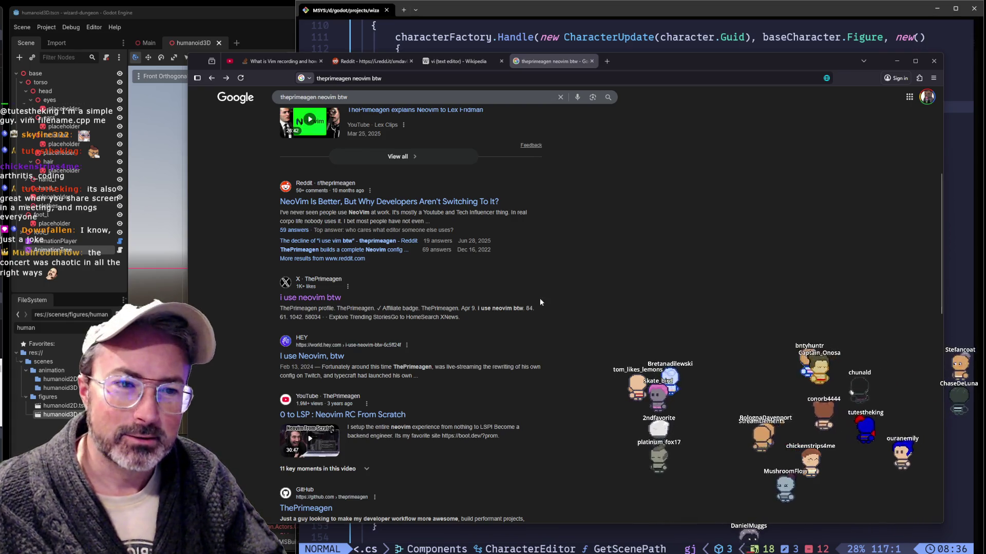
scroll(592, 287, down, 3)
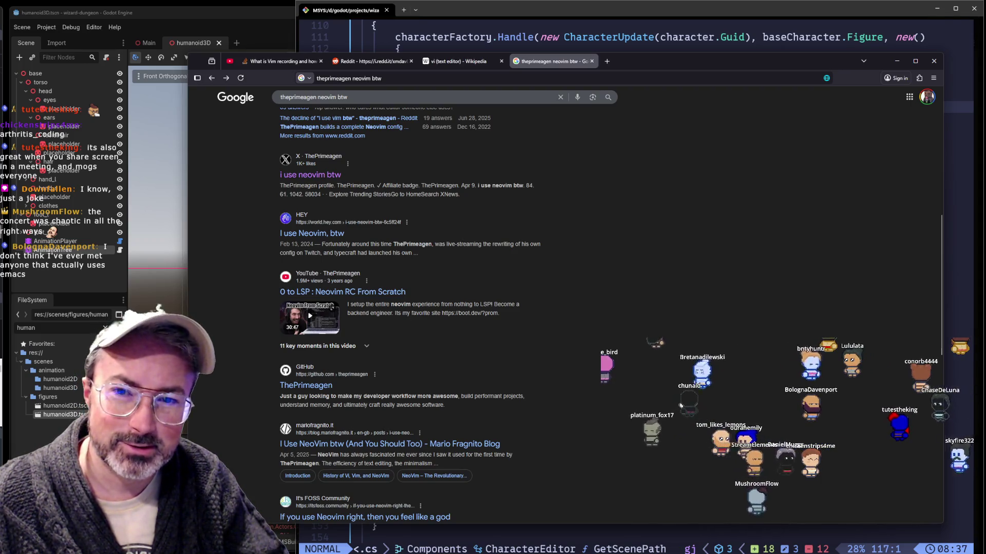
scroll(494, 309, down, 3)
scroll(673, 389, down, 2)
scroll(672, 378, up, 5)
scroll(671, 365, up, 5)
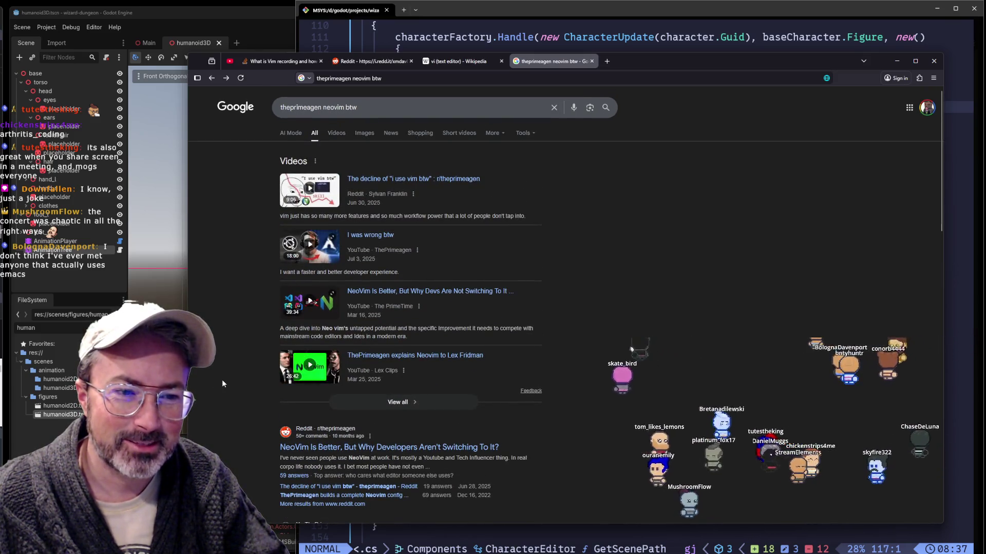
click(459, 357)
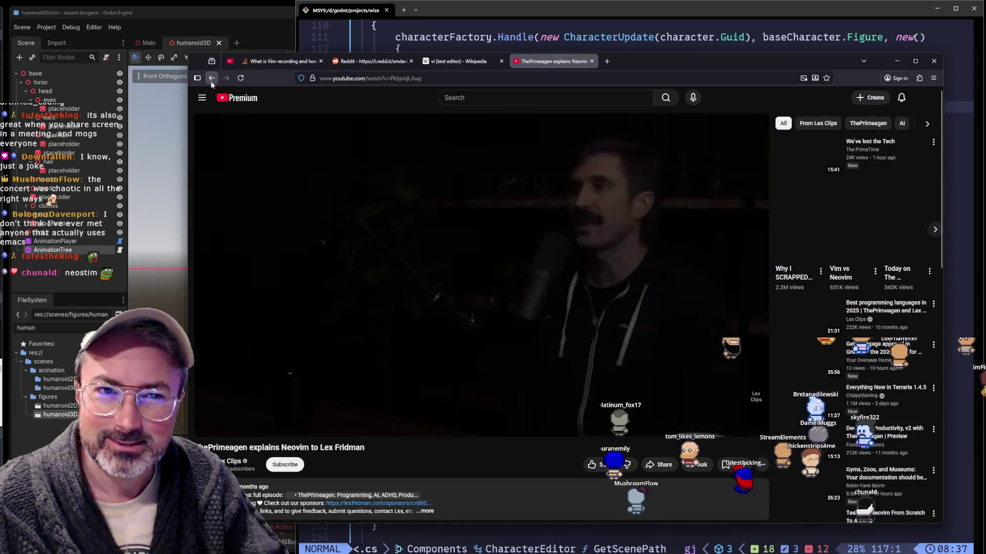
click(211, 78)
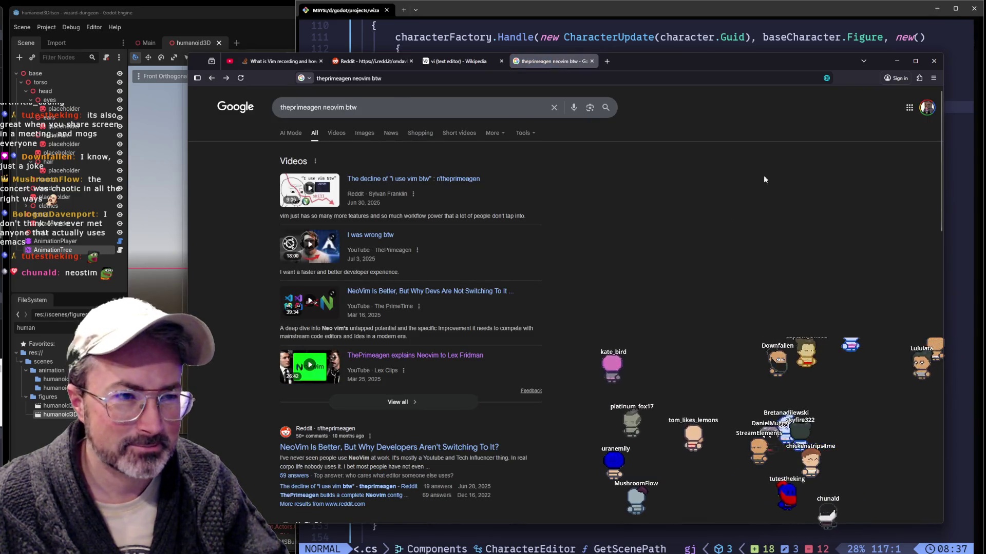
click(897, 61)
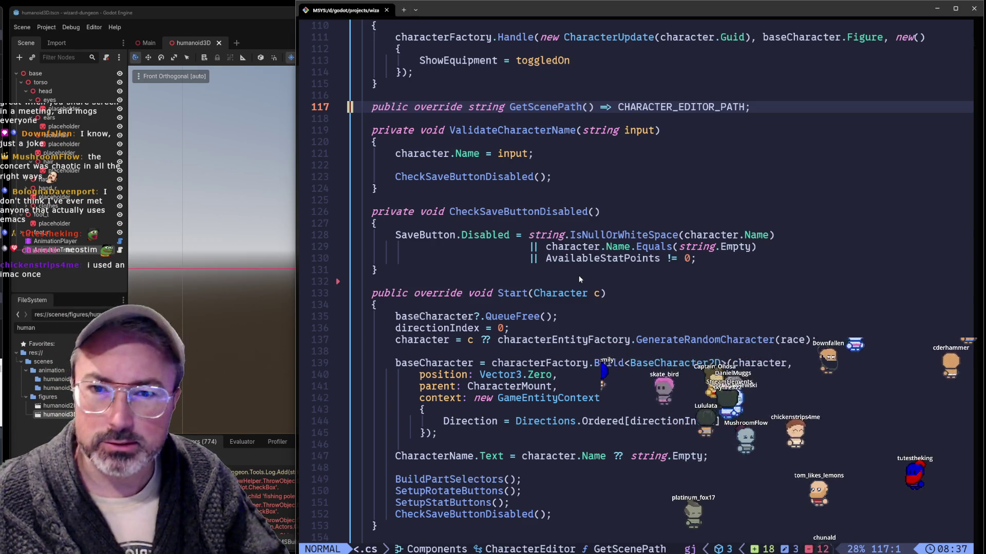
click(623, 272)
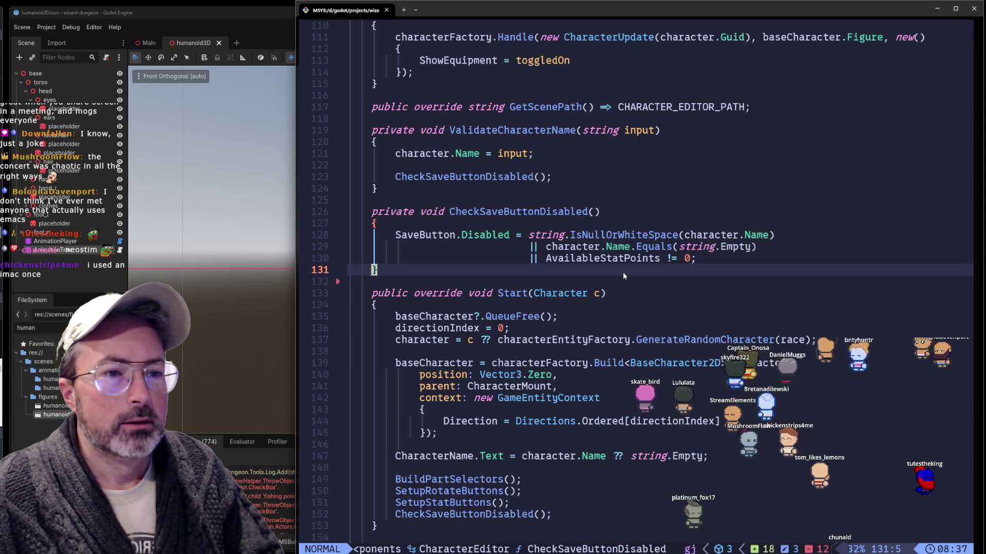
Build and run the game in Godot and close the inventory, character and debug windows
key(alt+Tab)
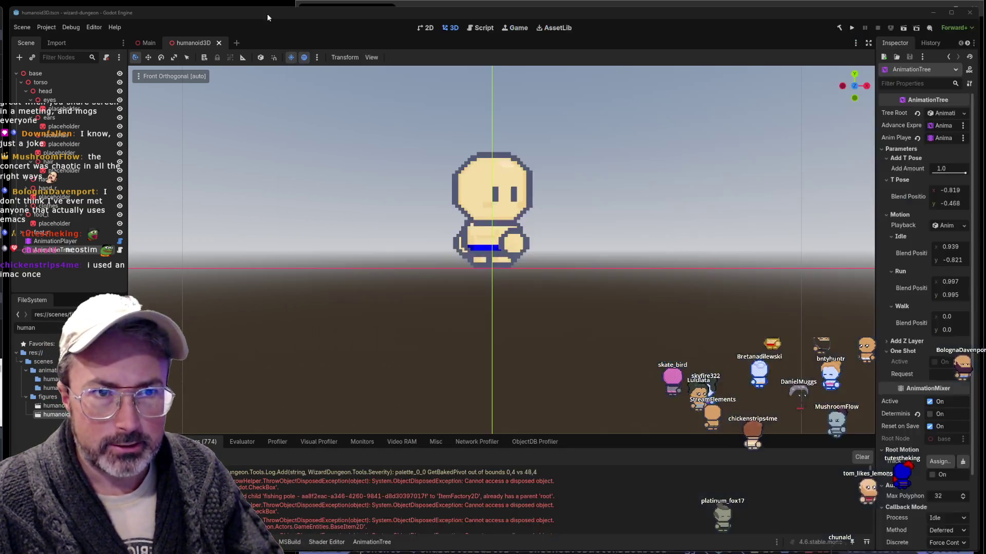
click(851, 29)
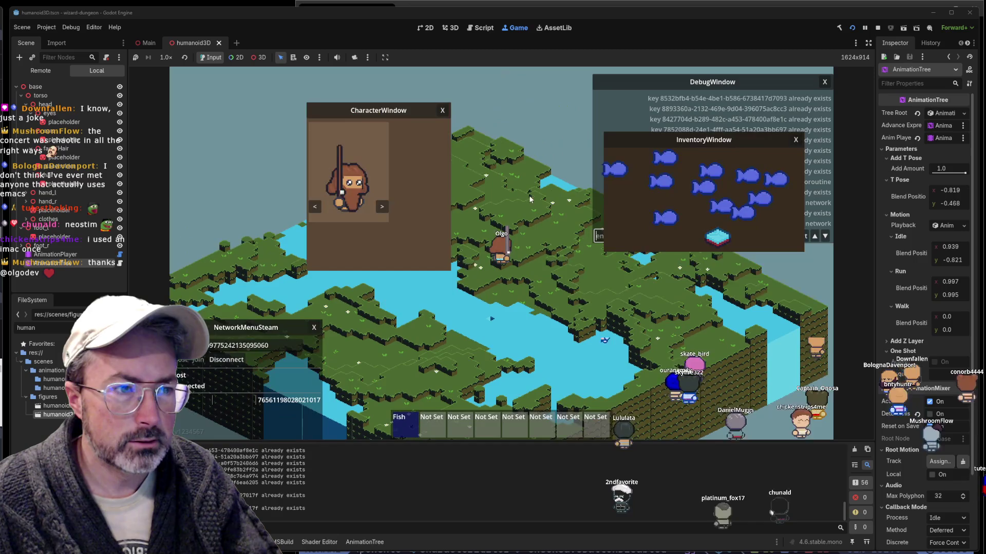
key(Escape)
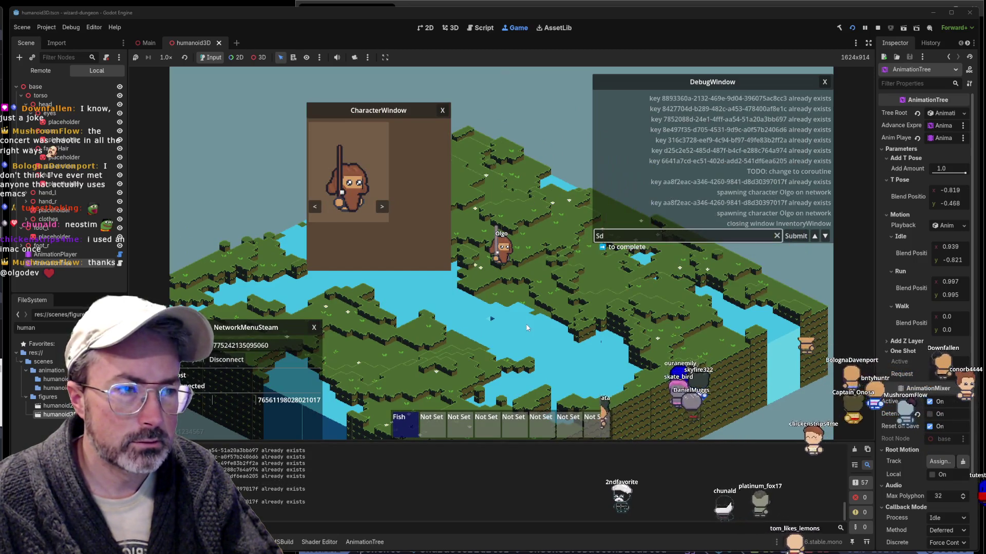
key(Escape)
key(Escape)
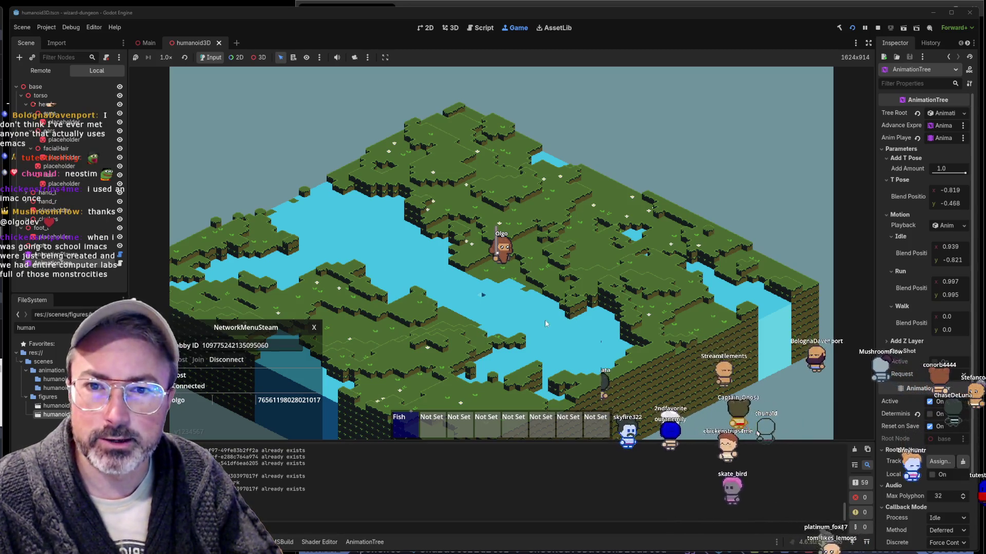
Rotate the camera around the terrain, then bring the browser back to the front
drag(551, 319, 403, 328)
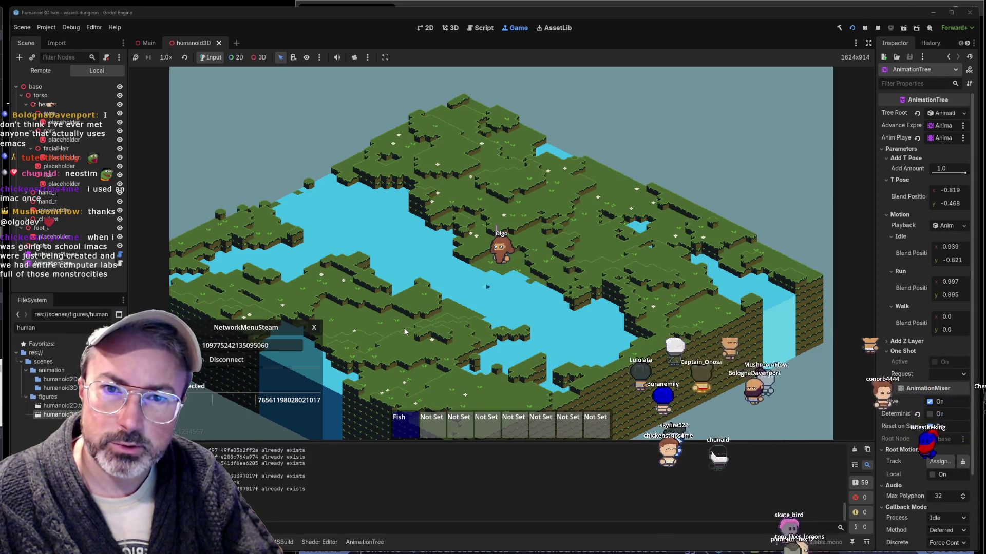
key(q)
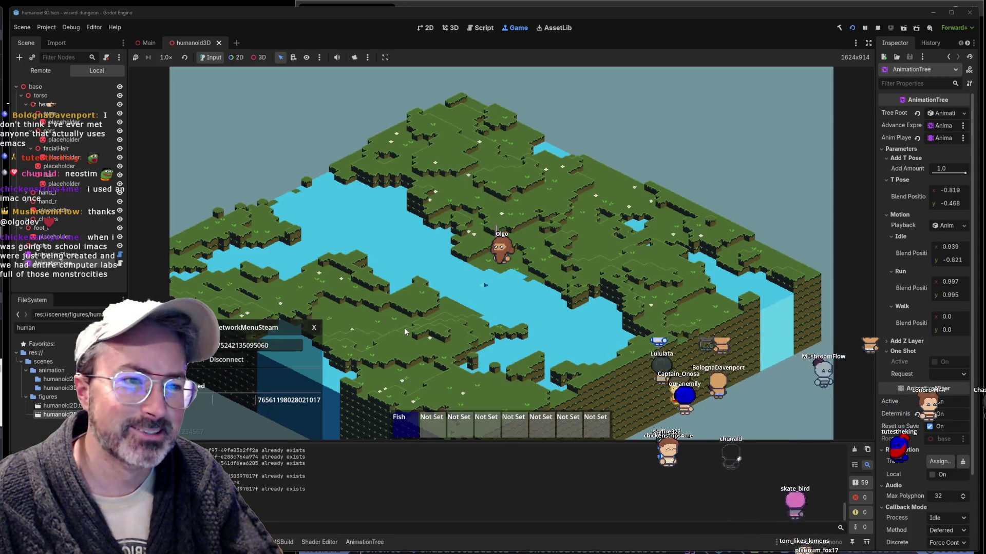
key(alt+Tab)
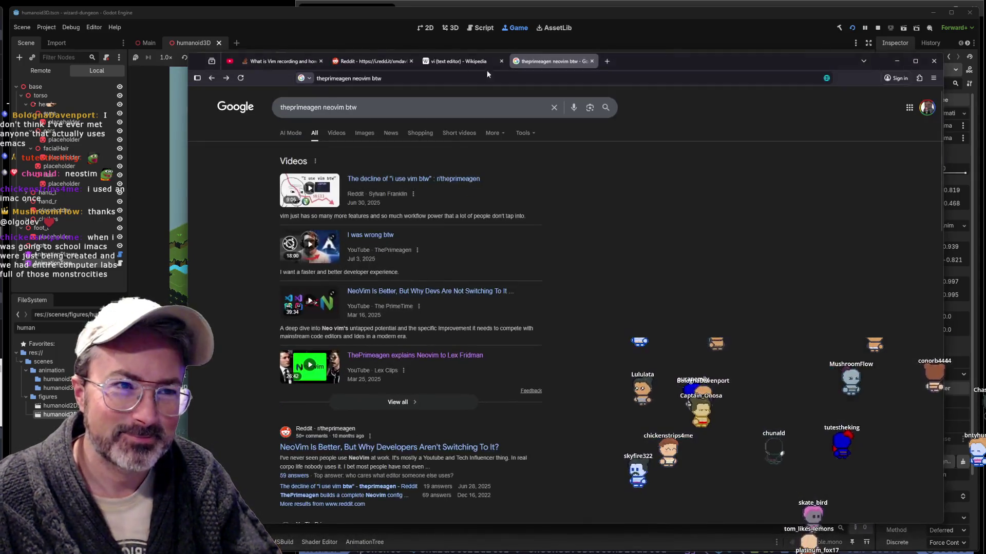
Search Google for 'imac', switch to image results, then search 'original imac'
click(554, 107)
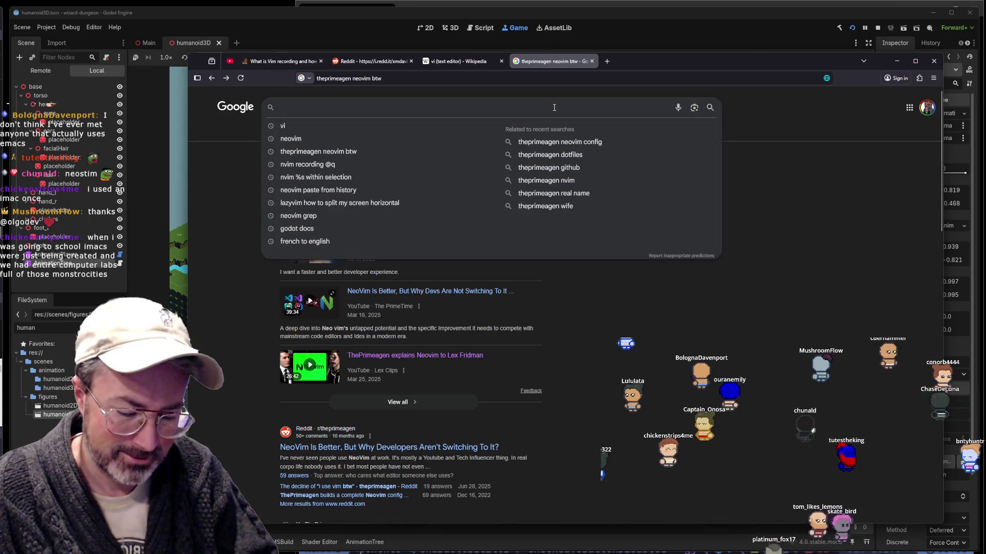
text(imac)
key(Return)
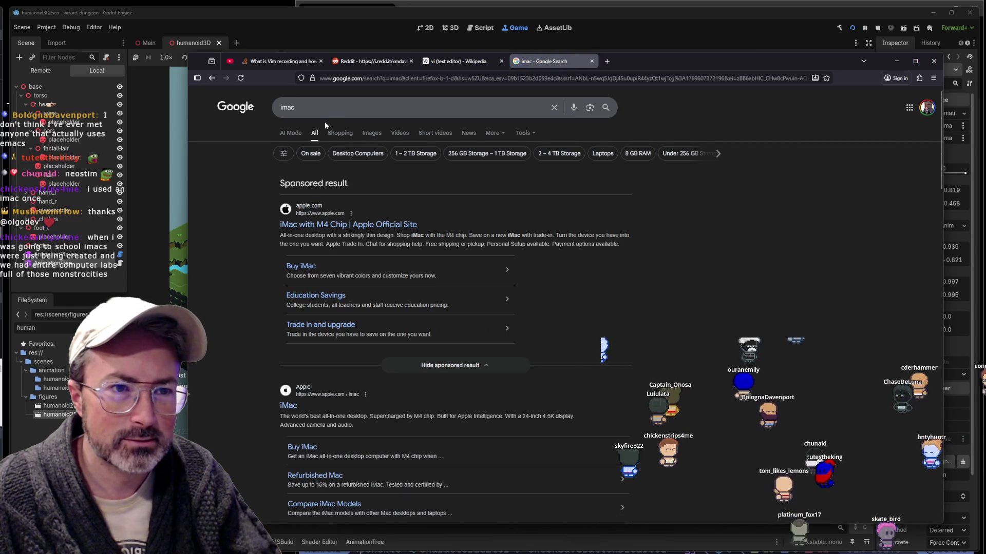
click(365, 131)
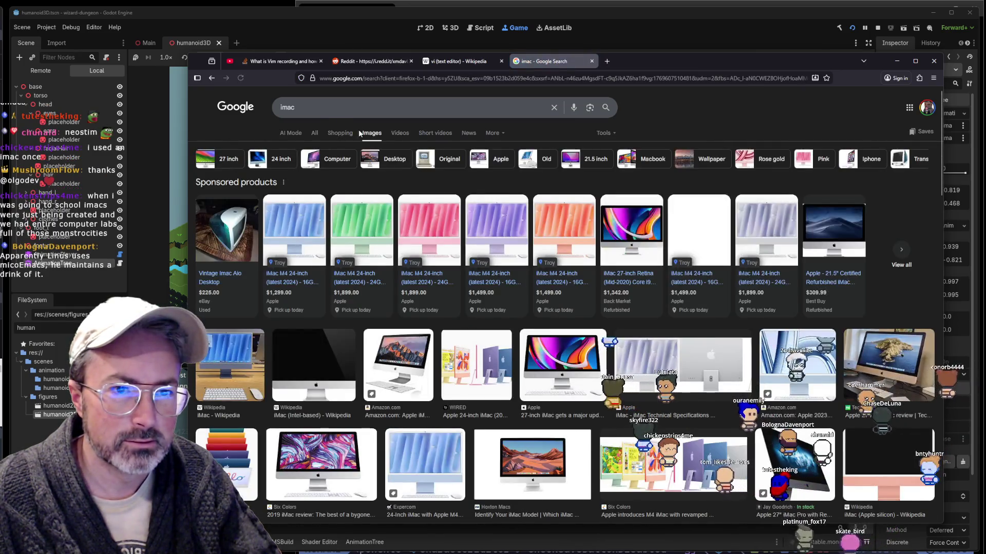
click(341, 108)
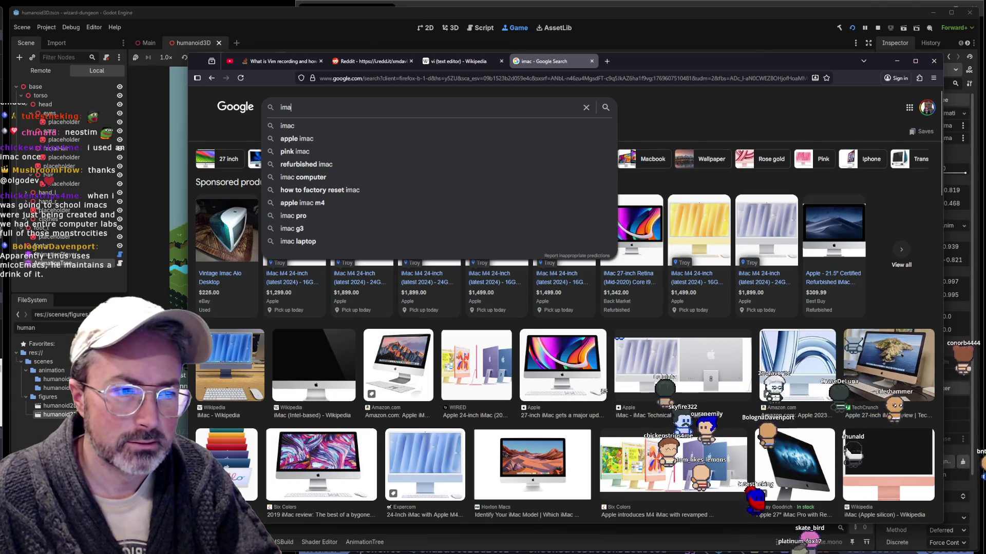
key(BackSpace)
key(BackSpace)
key(BackSpace)
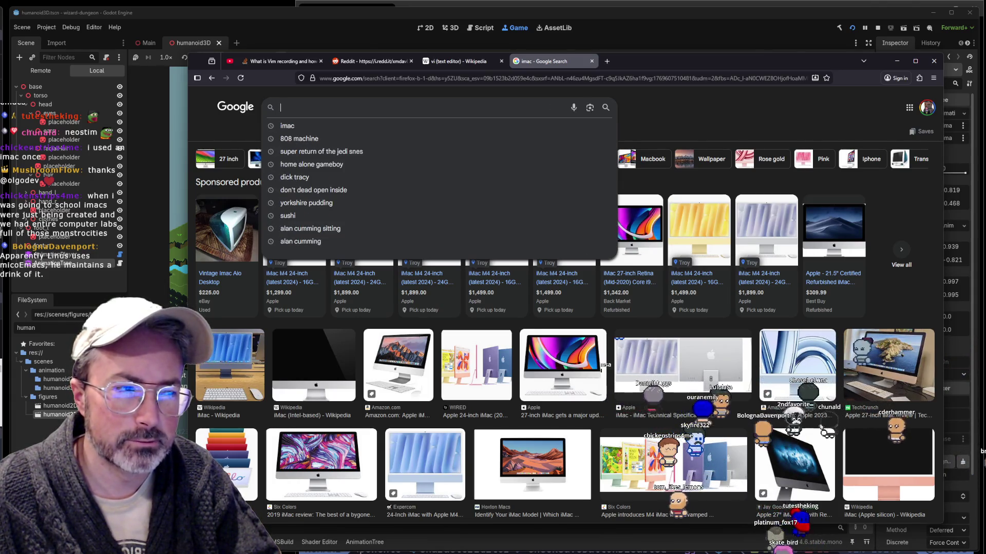
text(originalimac)
key(Return)
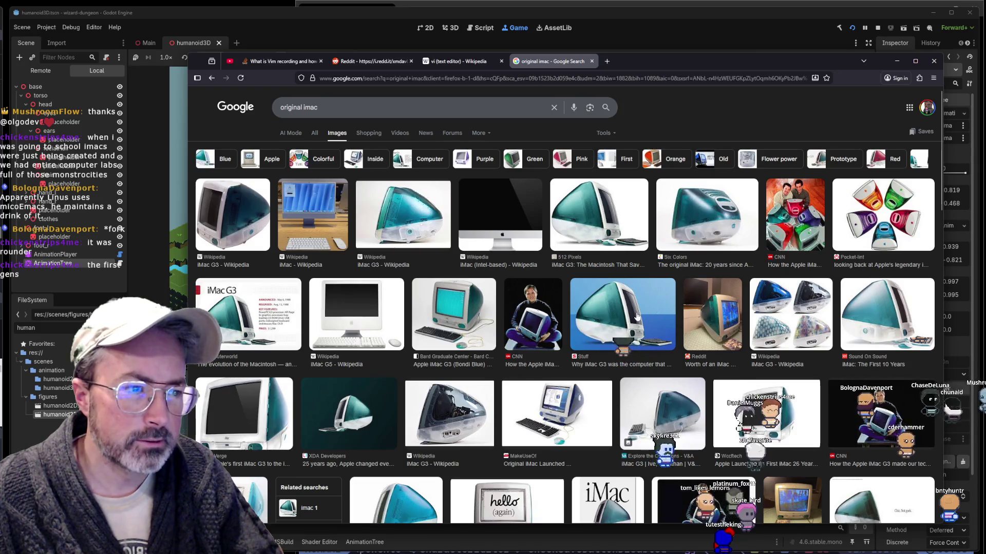
Open and close the MakeUseOf iMac article, then preview the orange iMac image
click(556, 413)
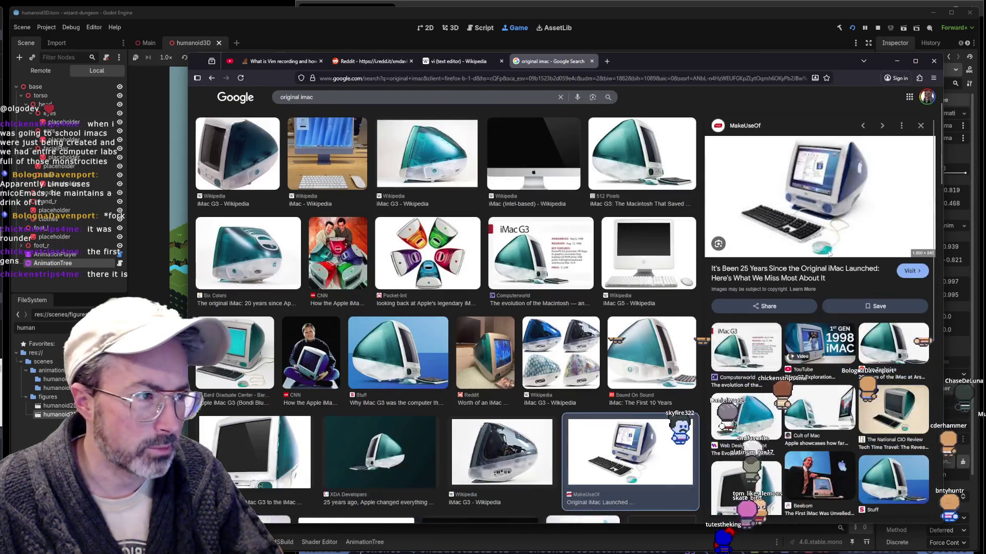
click(834, 192)
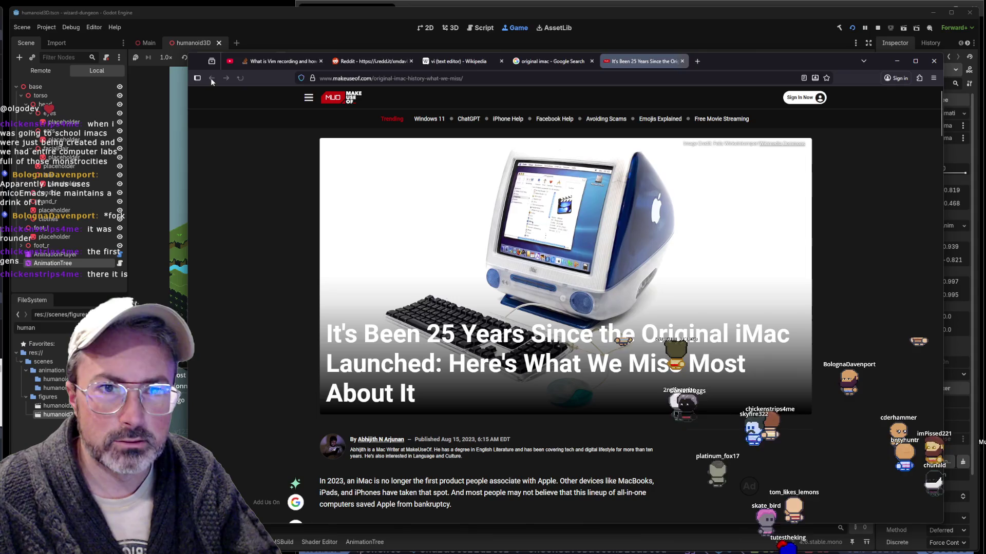
click(682, 61)
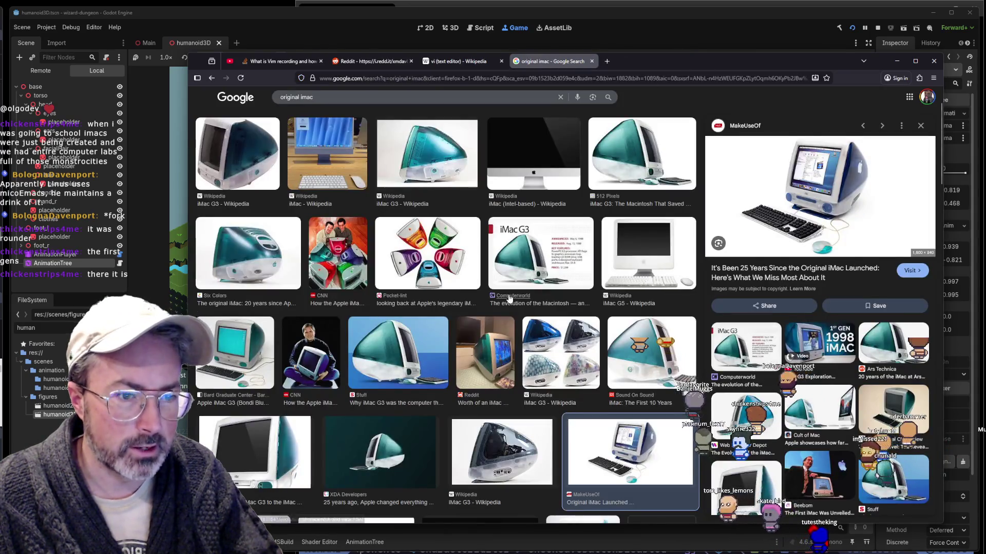
scroll(509, 298, down, 5)
scroll(463, 377, down, 5)
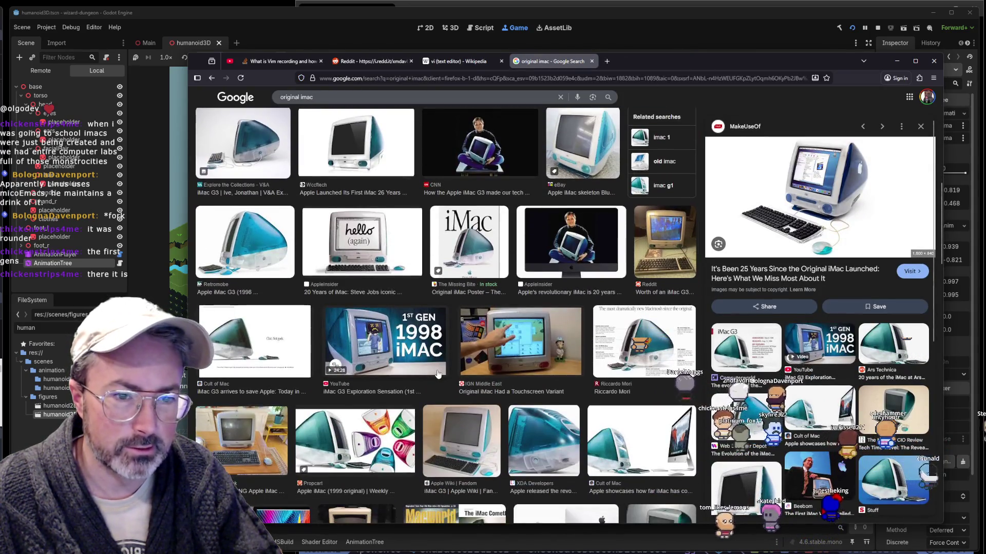
scroll(437, 372, down, 5)
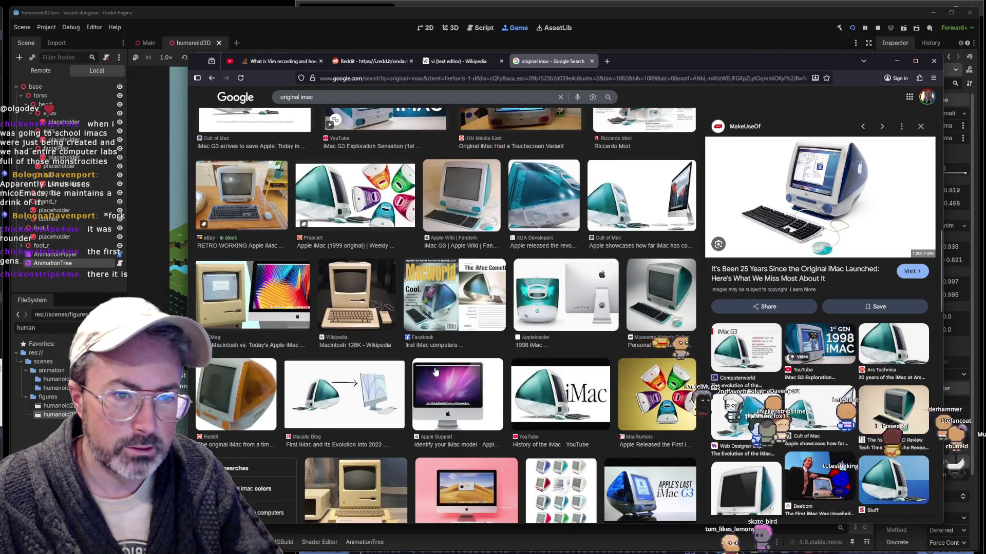
scroll(435, 372, up, 2)
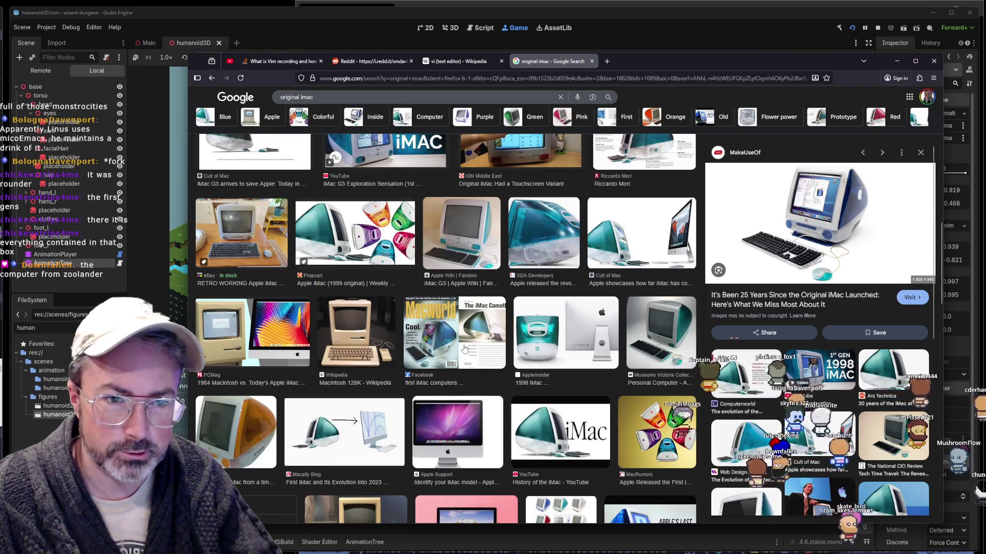
scroll(465, 351, down, 3)
scroll(460, 348, up, 3)
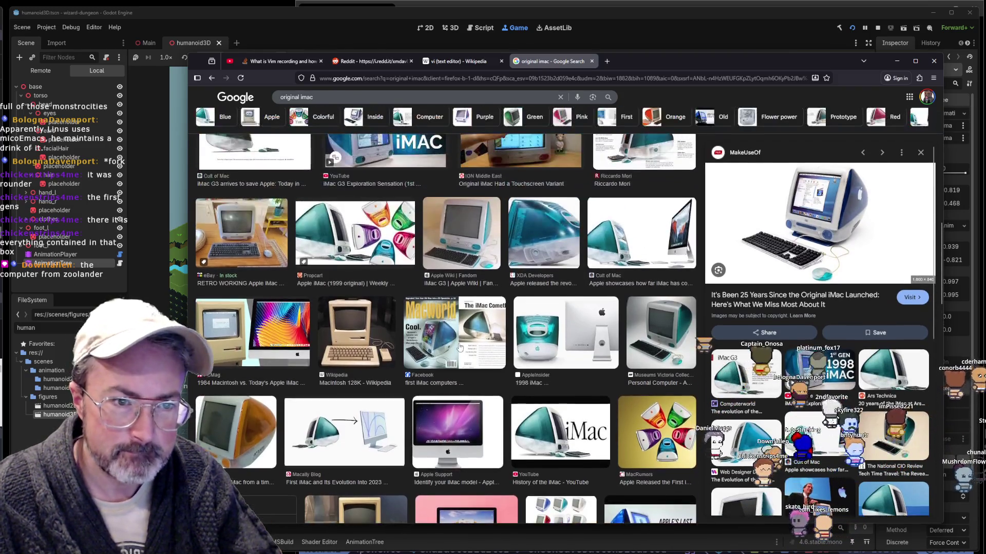
scroll(460, 348, up, 2)
scroll(461, 349, up, 2)
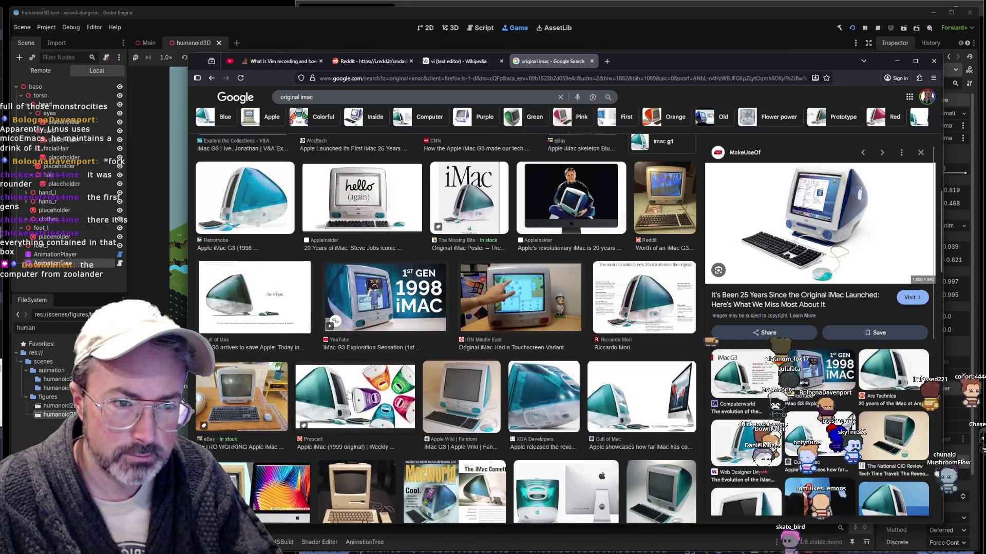
scroll(449, 309, up, 3)
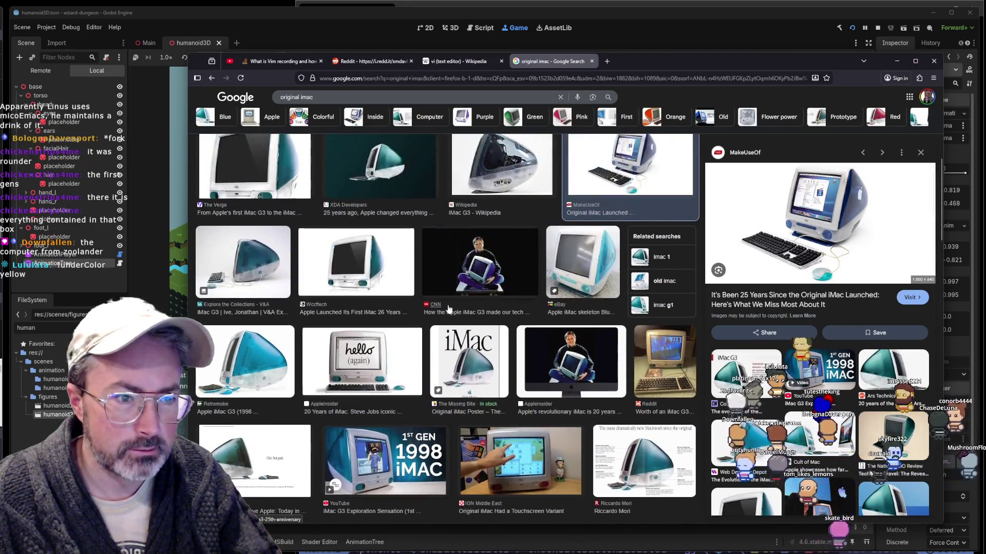
scroll(438, 346, up, 3)
scroll(438, 346, up, 2)
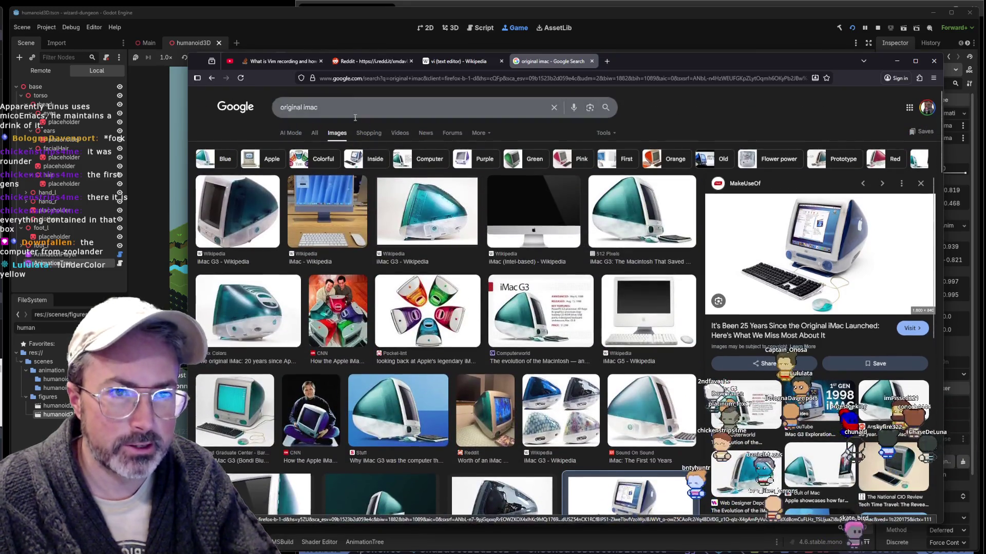
click(484, 104)
click(679, 108)
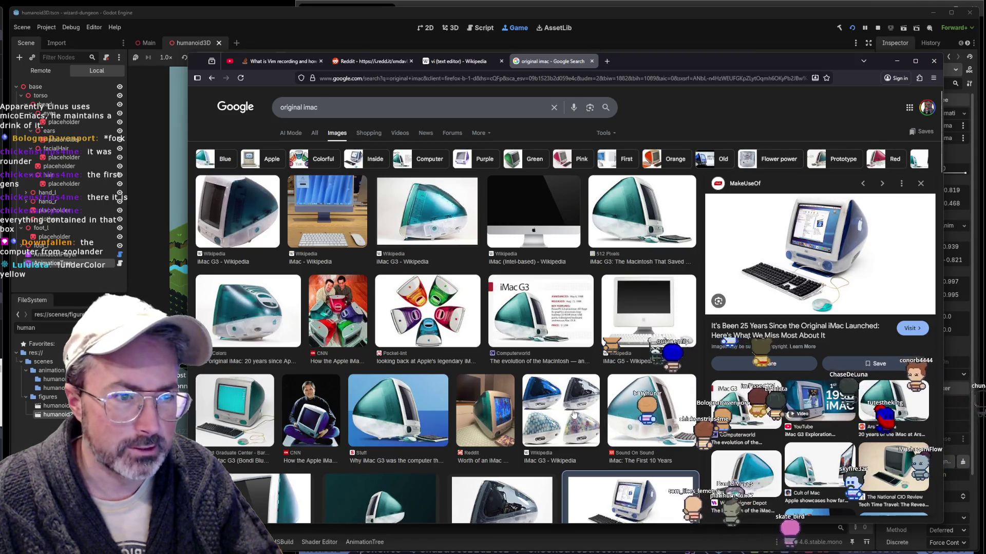
scroll(574, 414, down, 5)
scroll(571, 410, down, 5)
scroll(571, 410, down, 3)
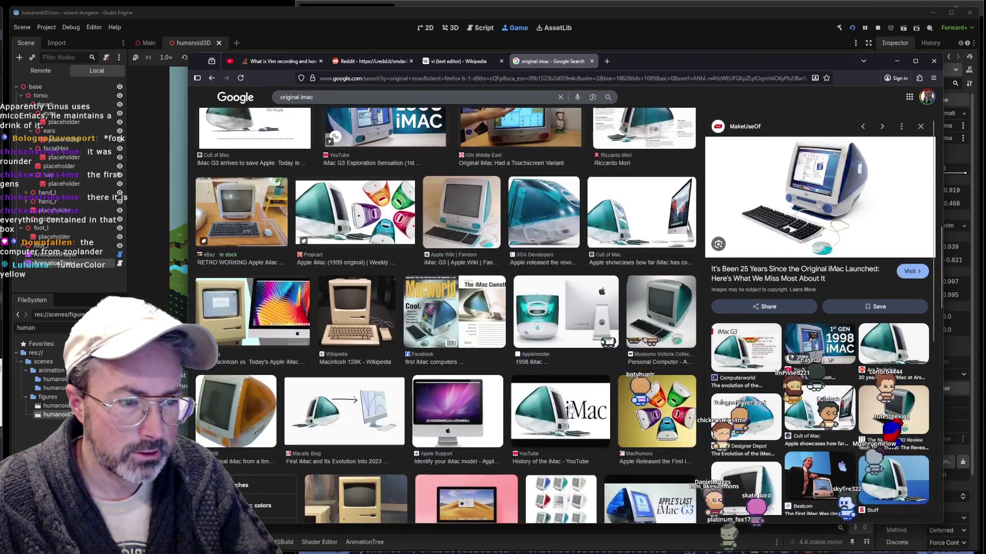
scroll(571, 410, down, 3)
scroll(570, 407, down, 2)
scroll(570, 407, down, 2)
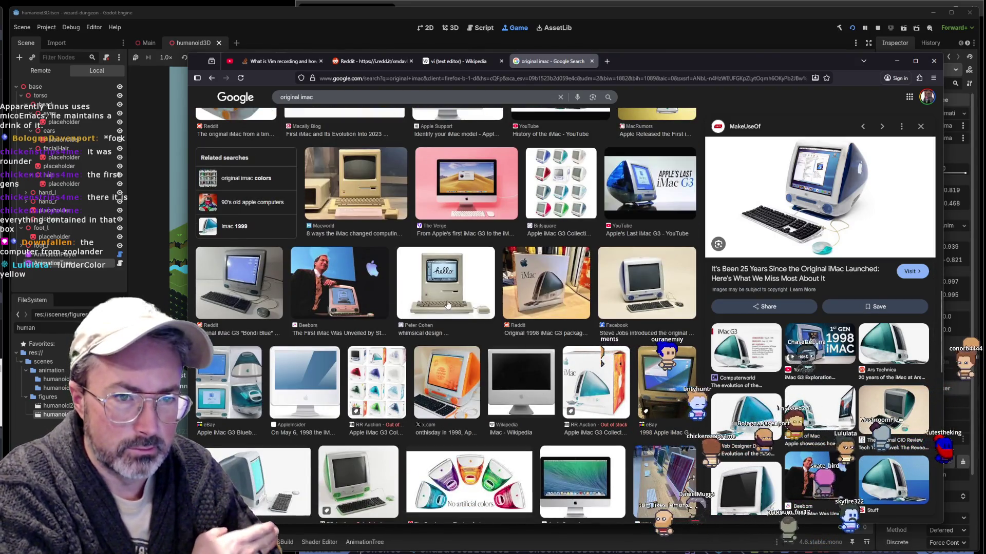
scroll(448, 304, down, 2)
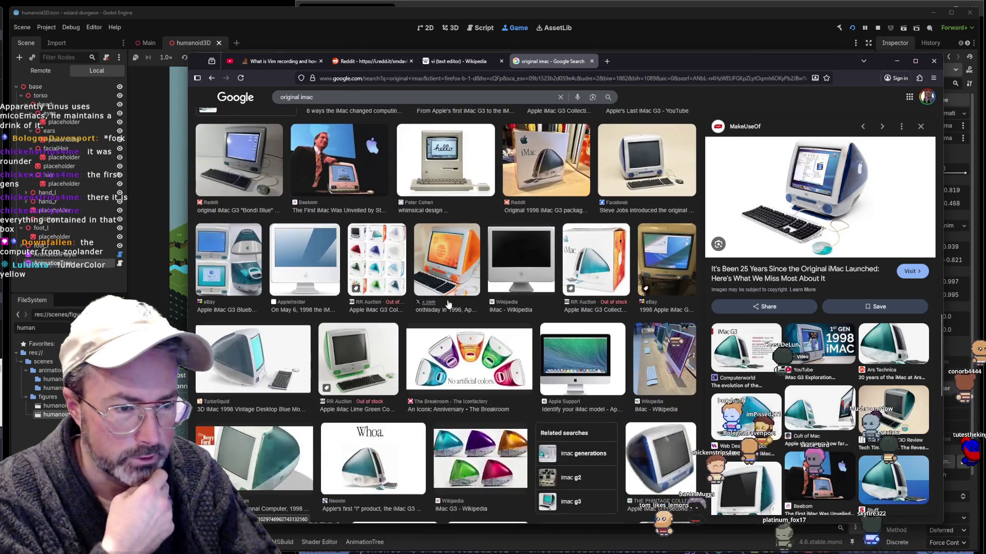
scroll(448, 303, down, 2)
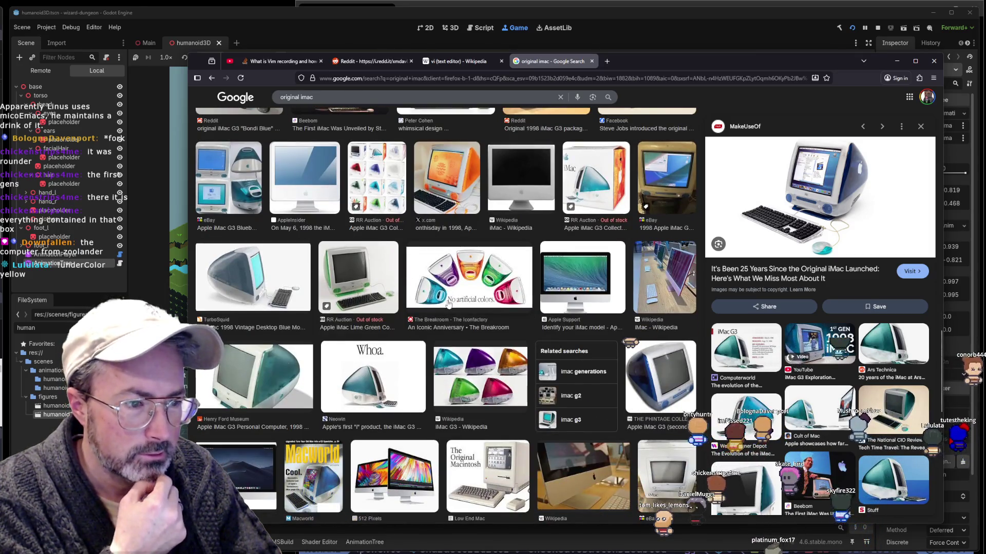
scroll(449, 305, up, 2)
scroll(454, 332, up, 2)
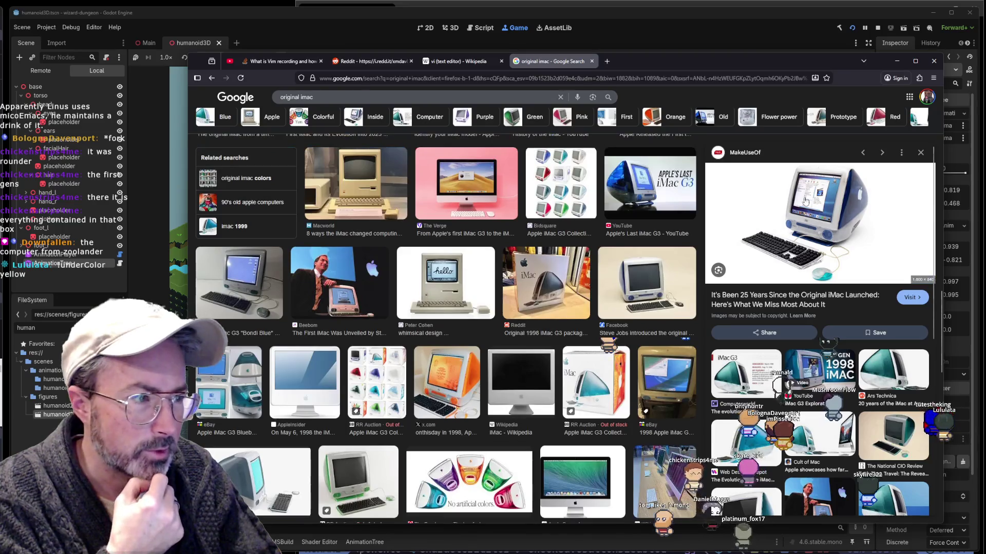
click(462, 391)
key(alt+Tab)
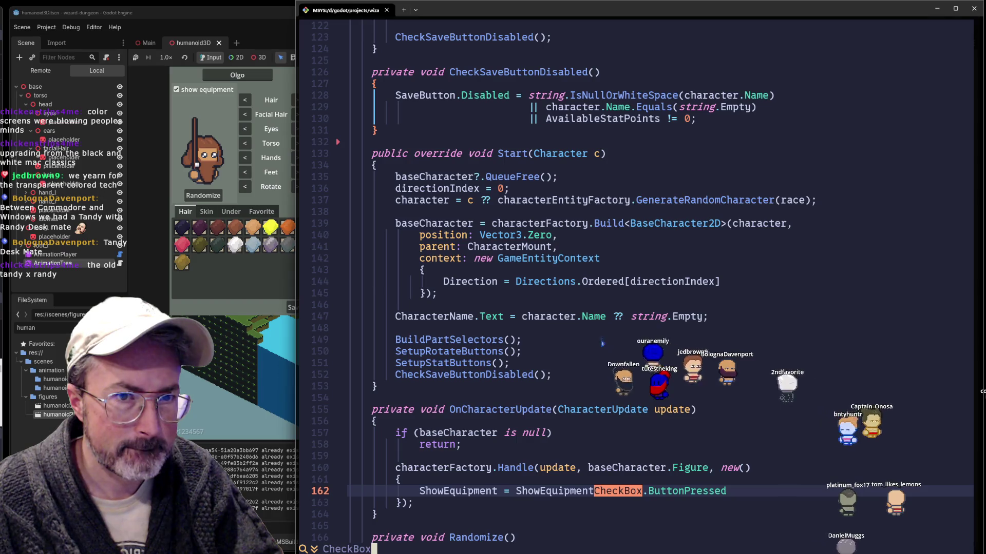
Bring the running game forward and toggle showing equipment in its character editor
click(180, 88)
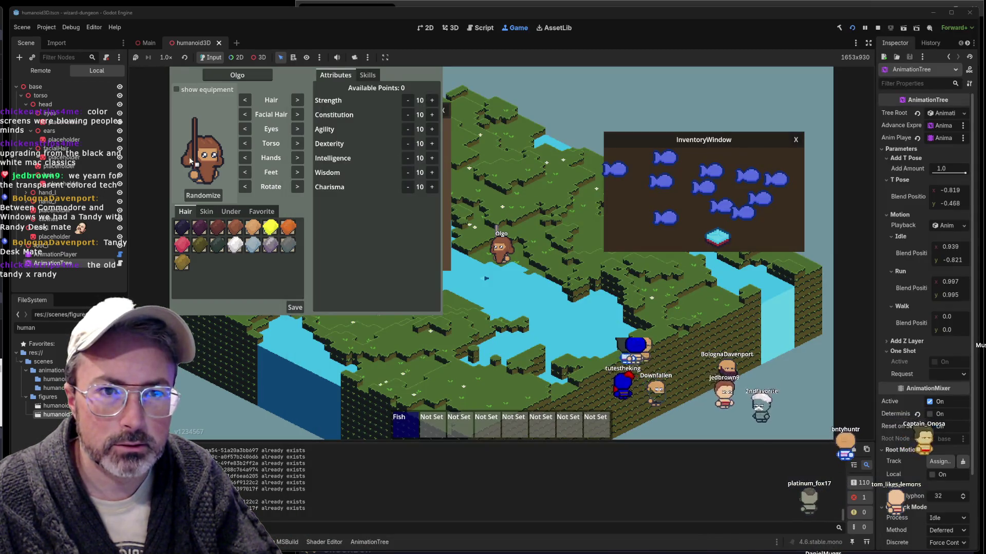
click(186, 93)
Return to Neovim and search for CheckBox, landing near line 162
key(alt+Tab)
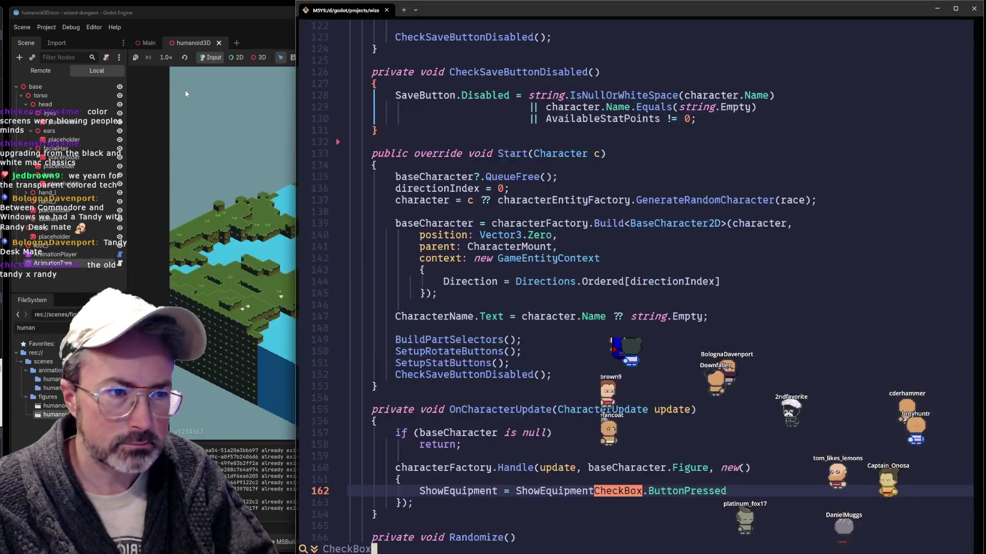
key(ctrl+o)
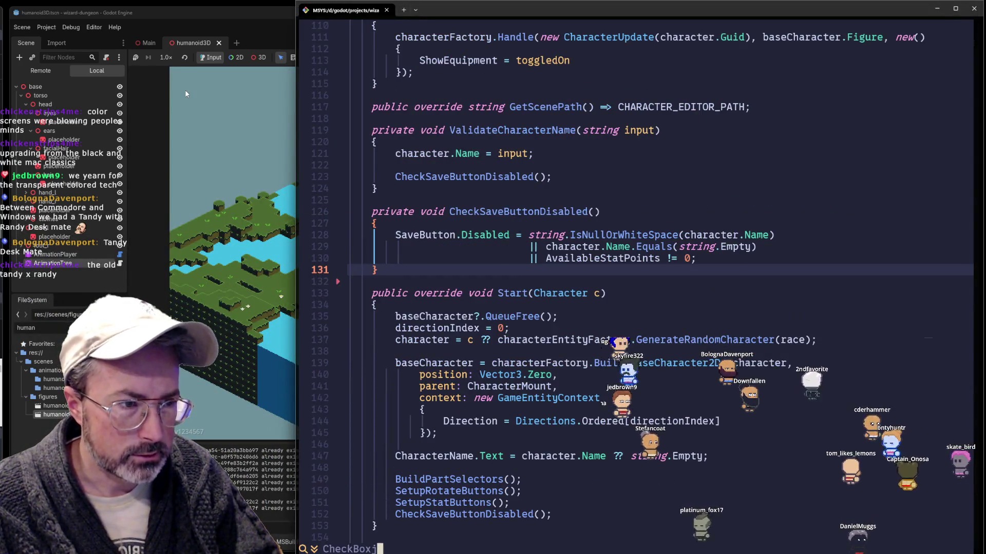
key(Return)
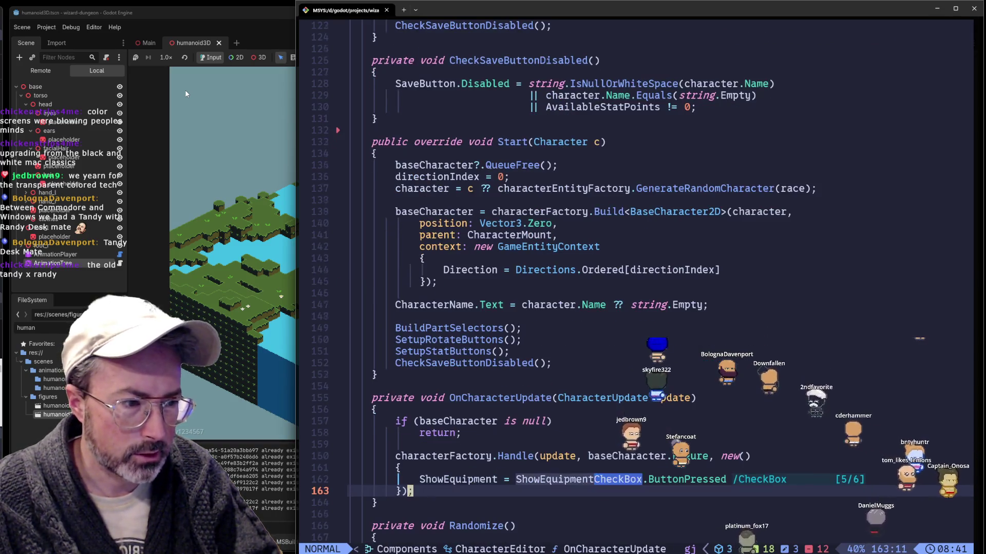
key(ctrl+e)
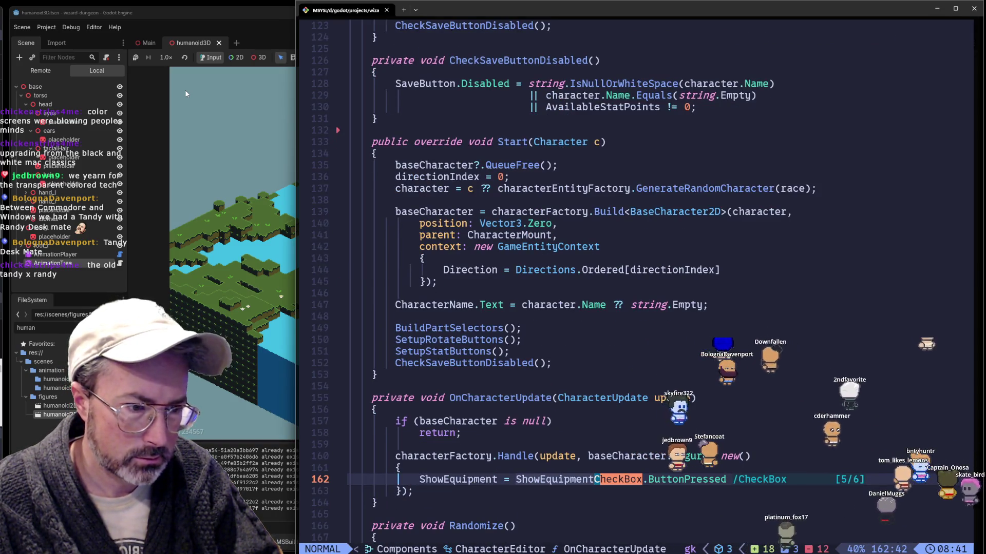
key(l)
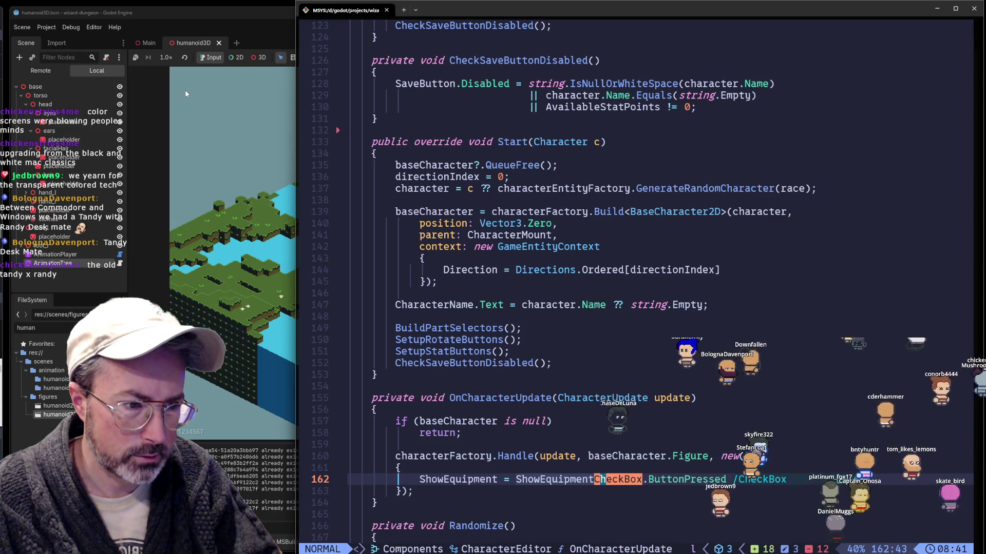
Move around lines 162-163, then start a new search for .ButtonPressed
key(g)
key(j)
key(k)
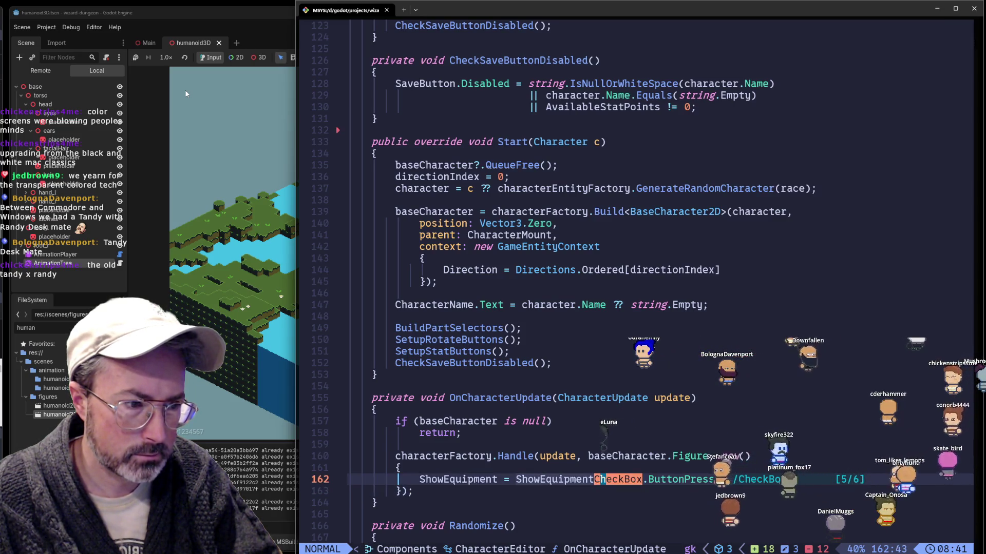
key(w)
key(w)
key(w)
key(w)
key(l)
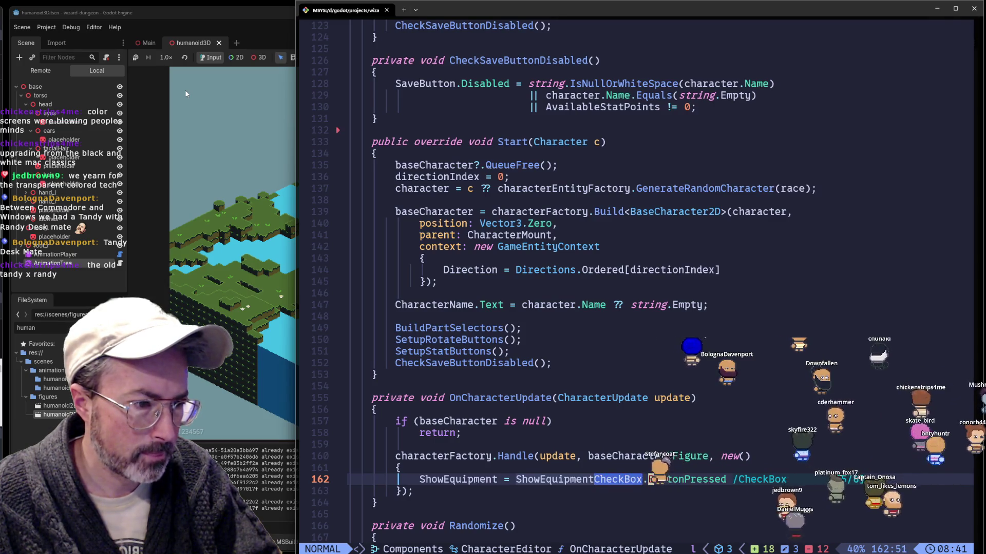
key(Escape)
key(slash)
text(ButtonPressed)
key(Home)
text(.)
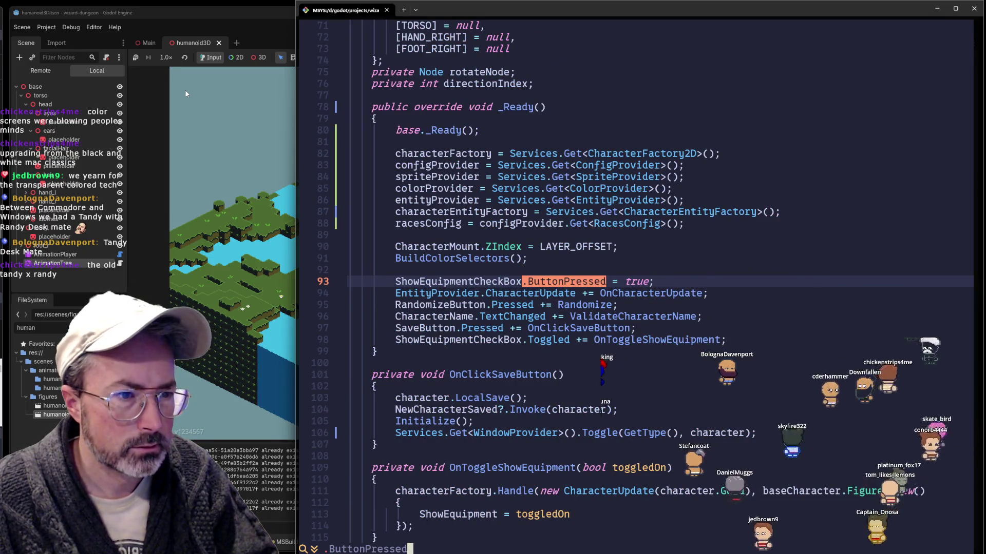
Land on the ButtonPressed match at line 93, move to line 98 and jump to OnToggleShowEquipment's definition
key(Return)
key(n)
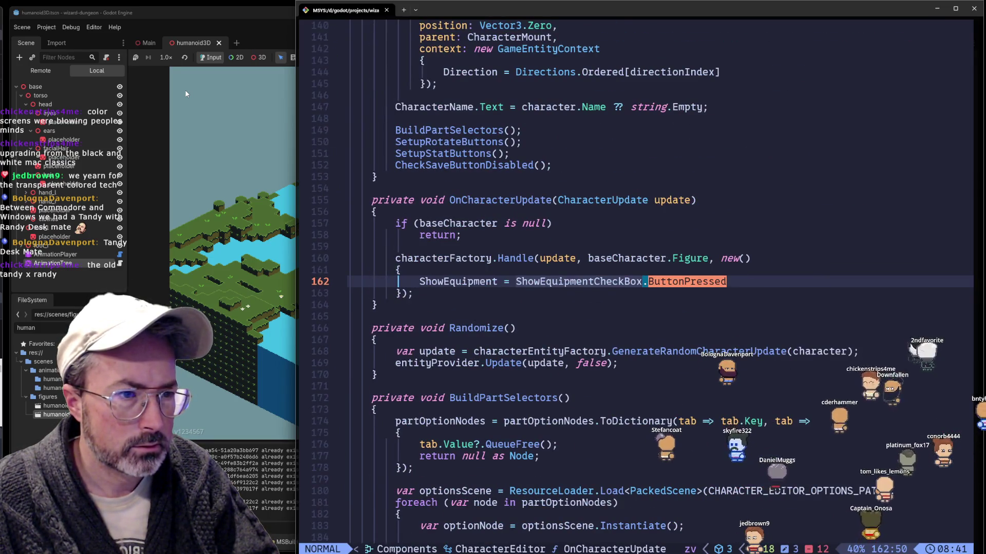
key(n)
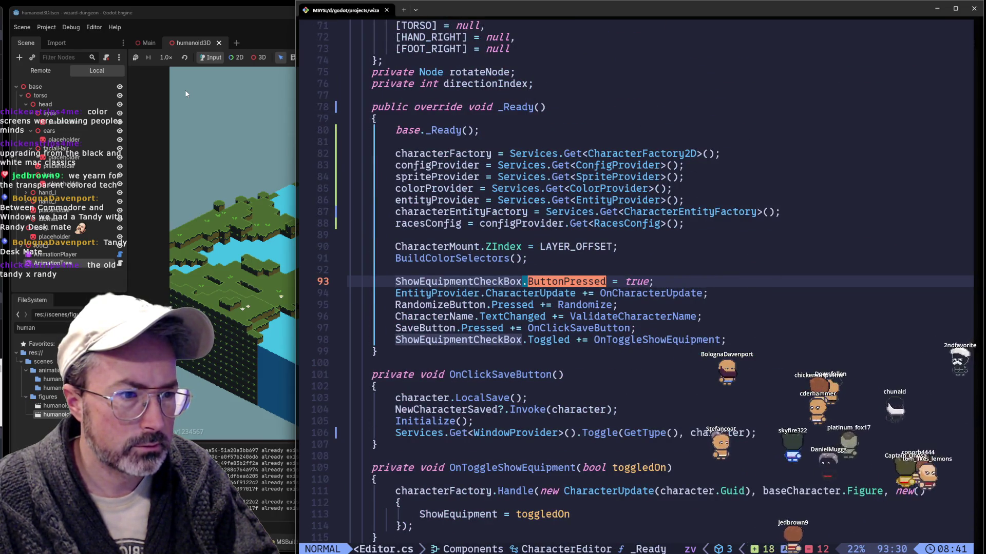
key(j)
key(j)
key(j)
key(j)
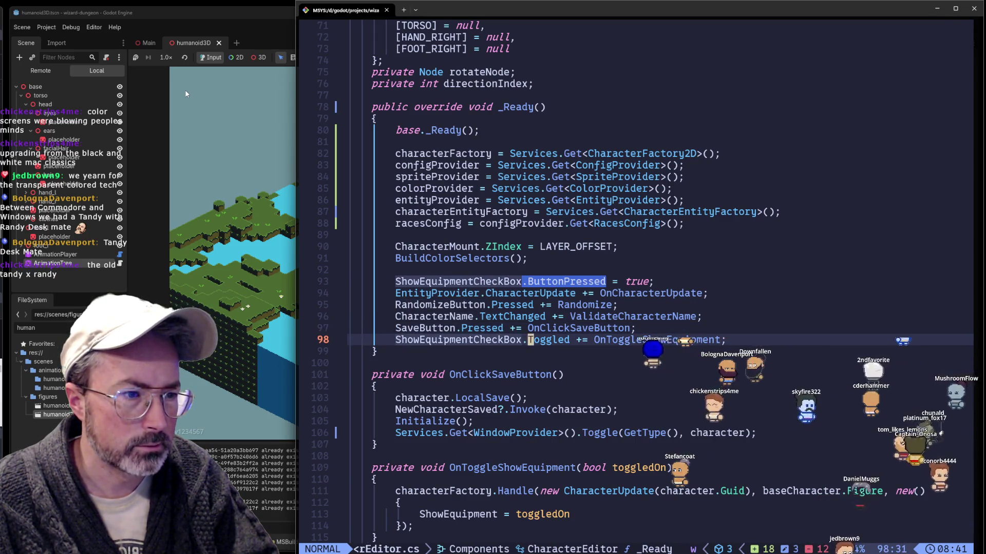
key(w)
key(w)
key(w)
key(g)
key(d)
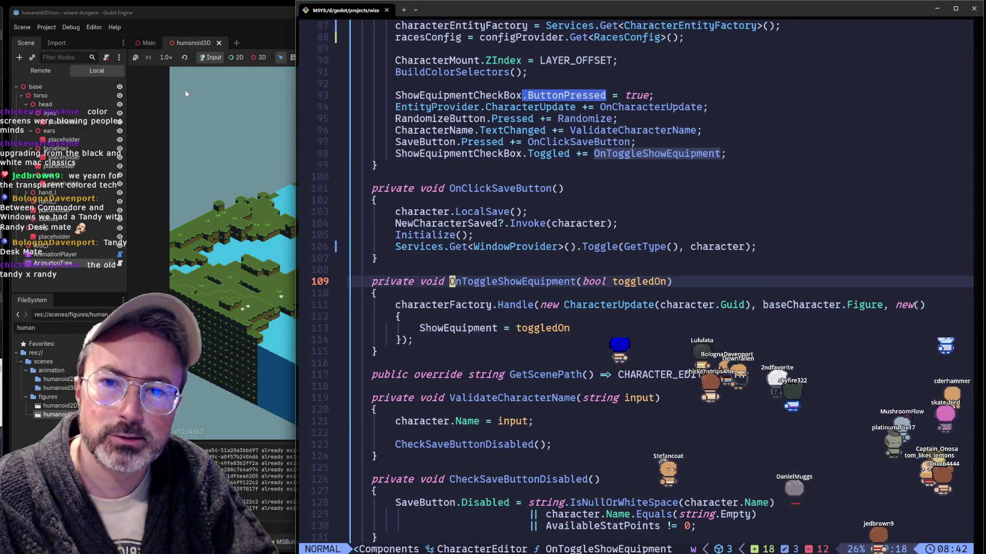
Glance through the handler, return to the subscription on line 98 and move to its end
key(j)
key(j)
key(k)
key(k)
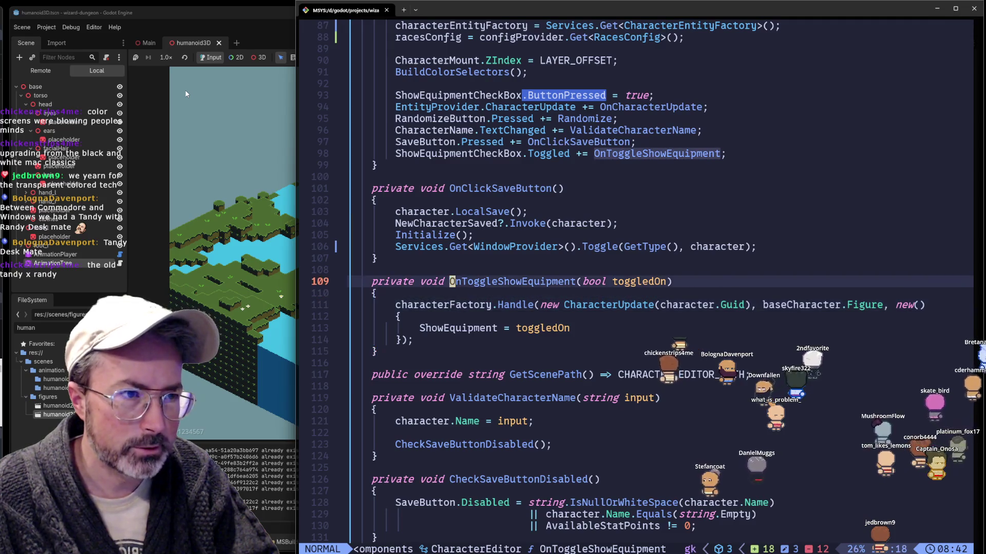
key(k)
key(k)
key(k)
key(k)
key(k)
key(k)
key(w)
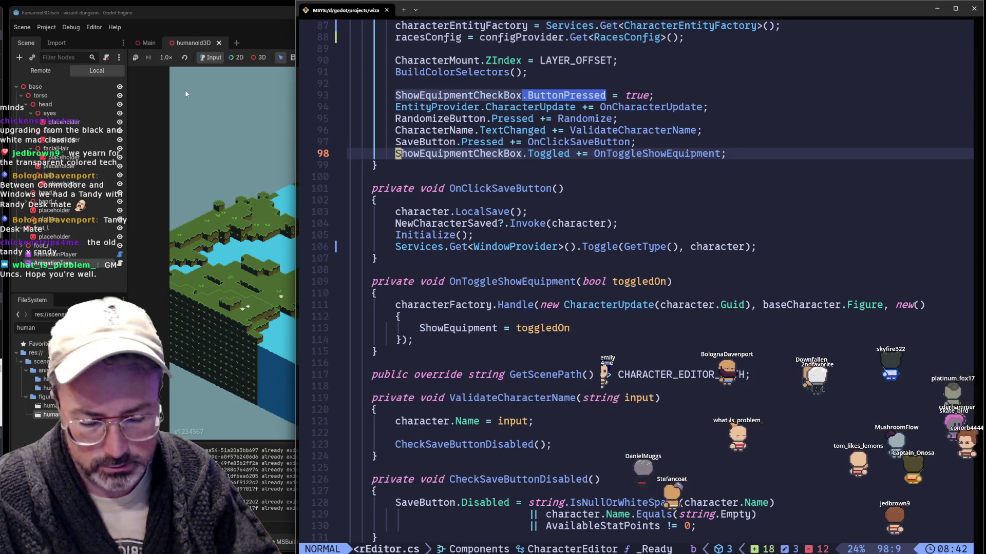
key(dollar)
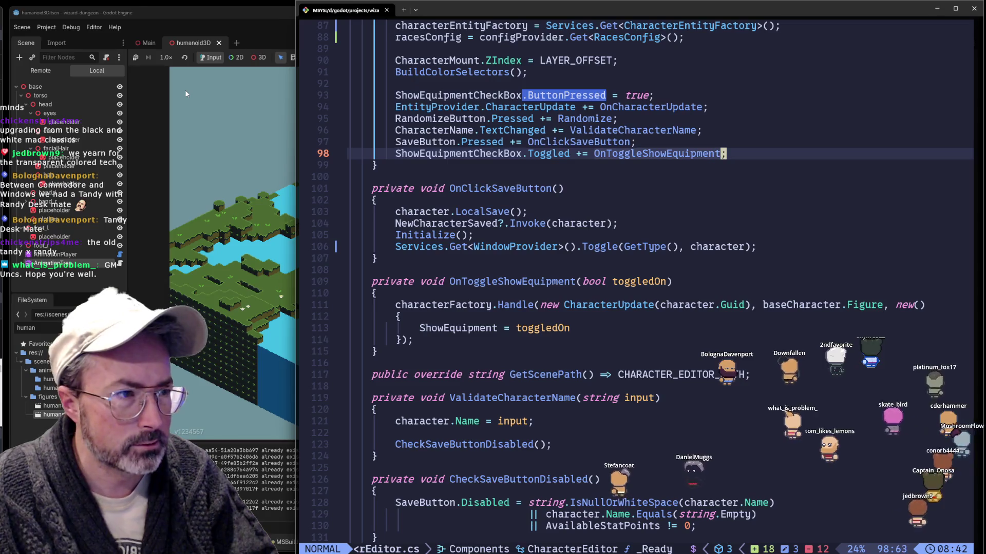
key(g)
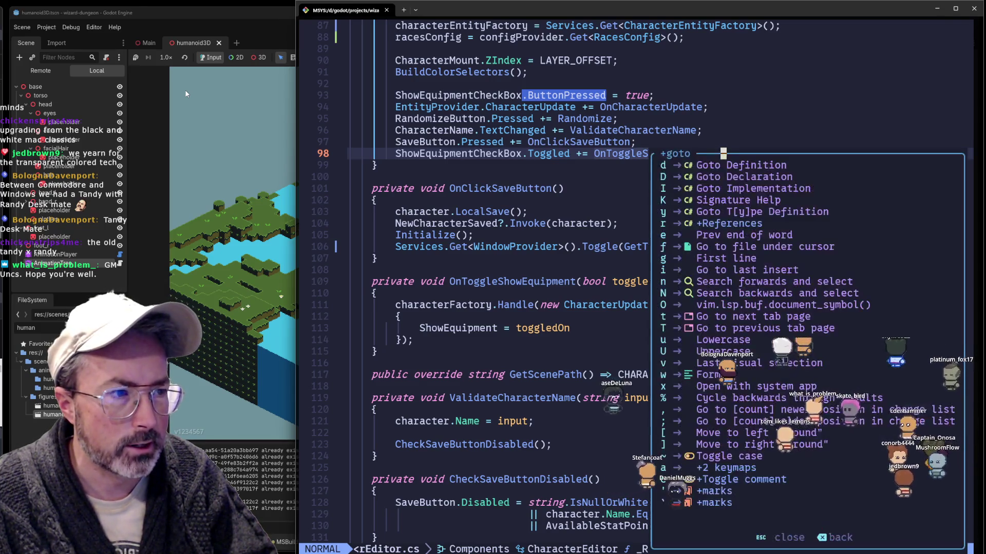
Jump to OnToggleShowEquipment's definition, go back up to line 98 and jump to it again
key(d)
key(k)
key(j)
key(k)
key(braceleft)
key(k)
key(k)
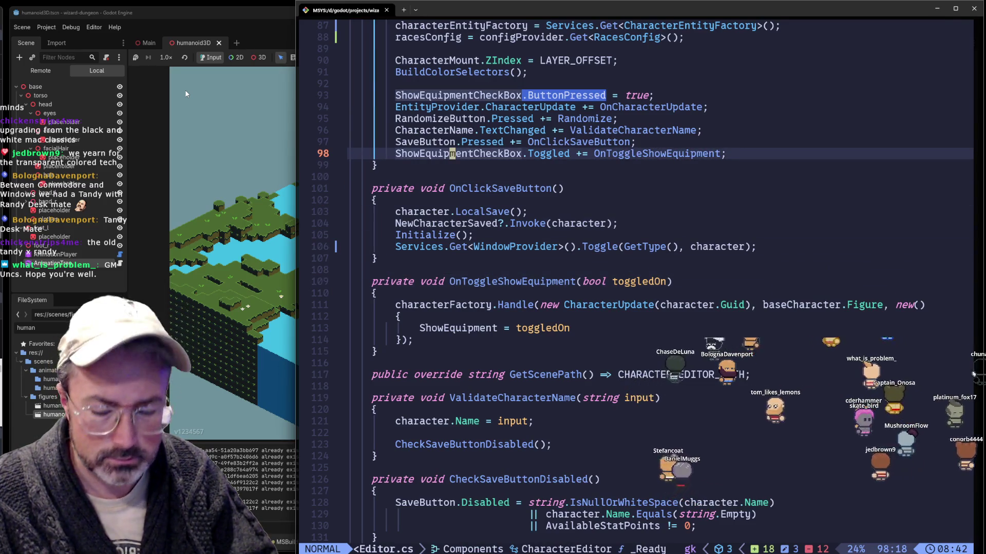
key(w)
key(w)
key(w)
key(g)
key(d)
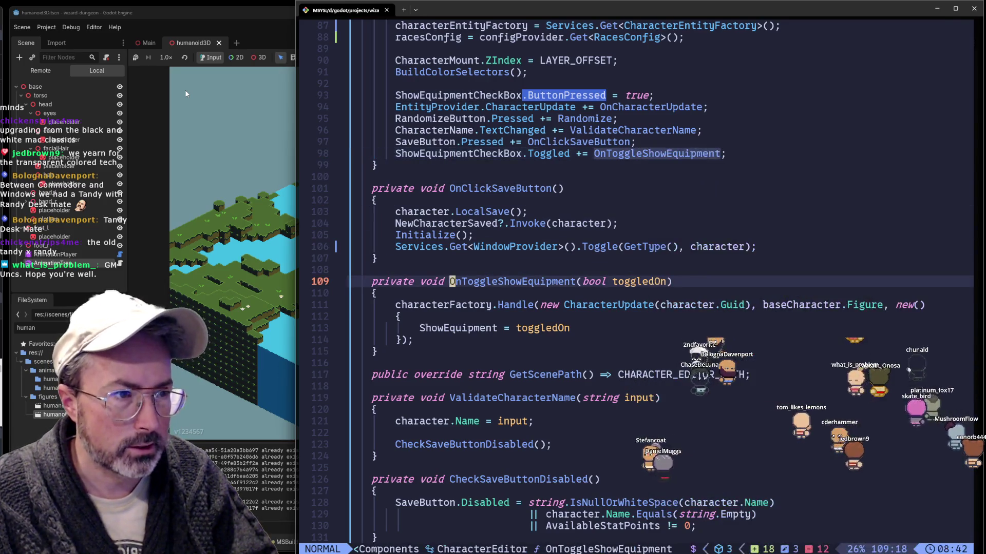
Search OnTogg, jump to the handler once more and move down to the ShowEquipment assignment
key(j)
key(j)
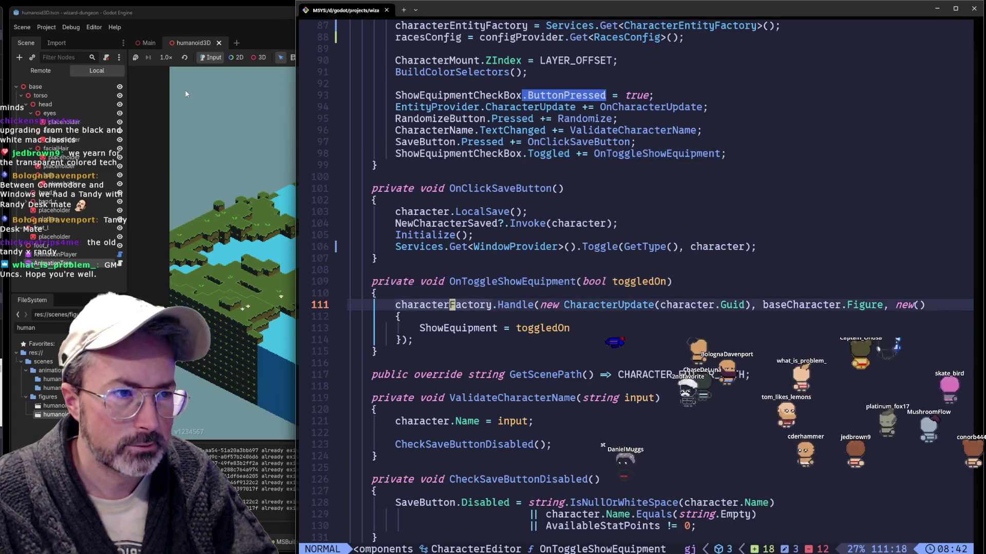
key(k)
key(k)
key(k)
key(k)
key(k)
key(k)
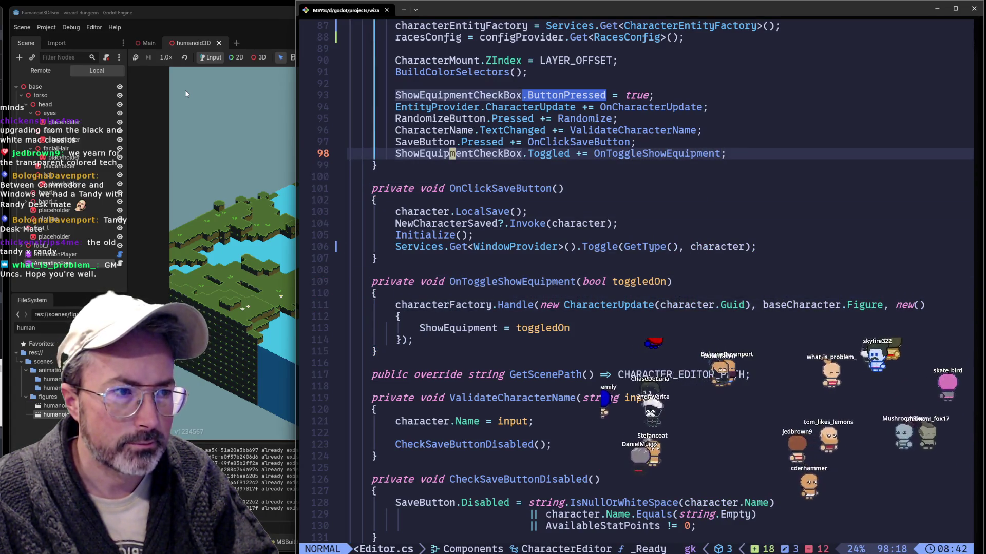
text(/OnTogg)
key(Return)
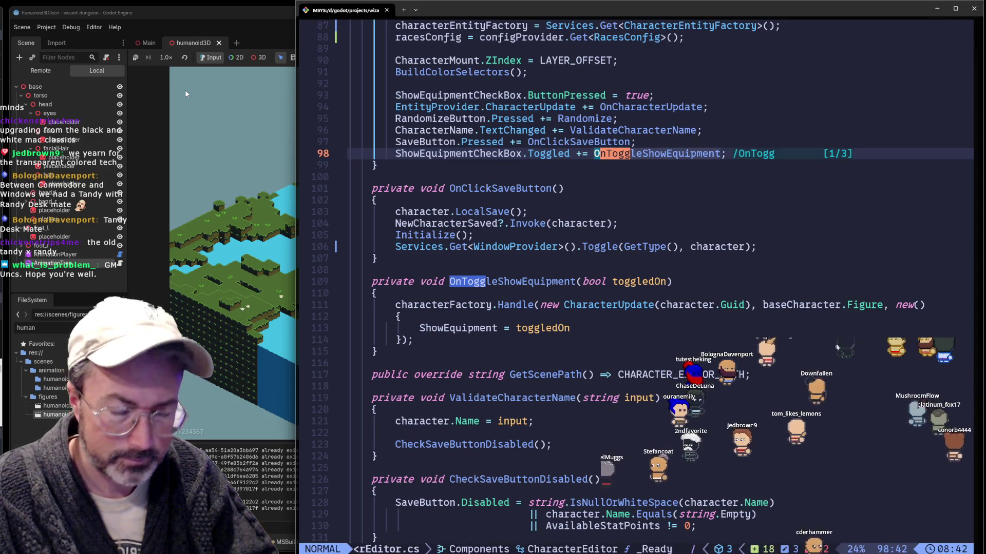
key(g)
key(d)
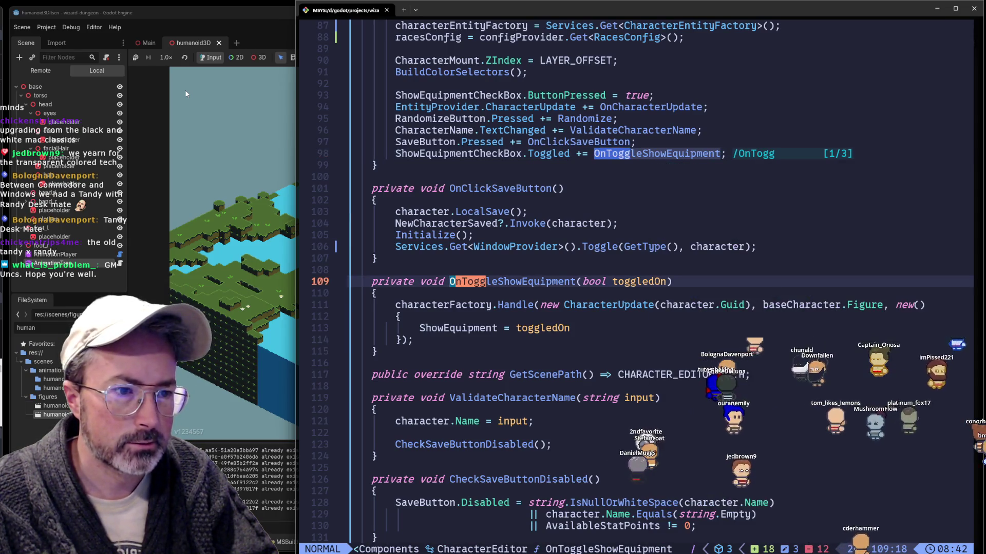
key(j)
key(j)
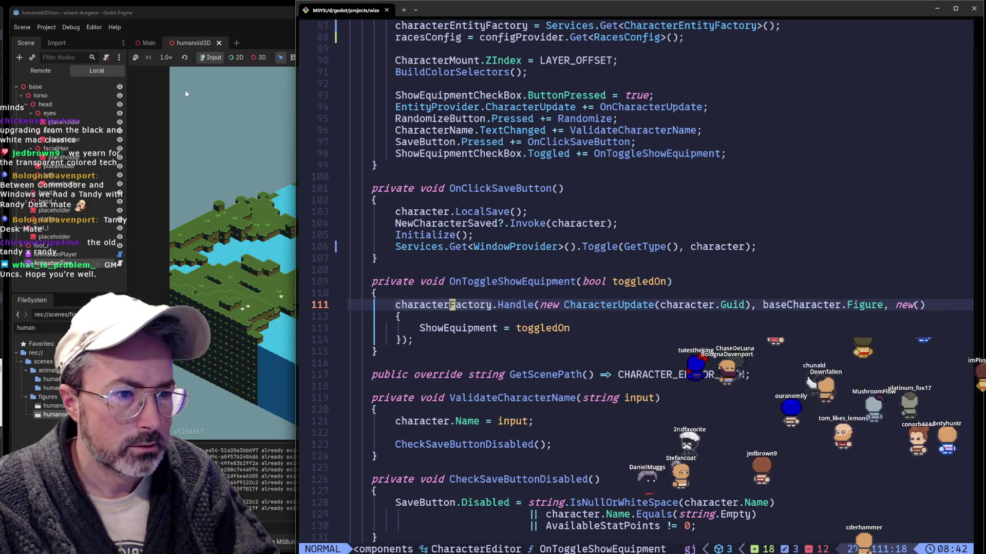
key(j)
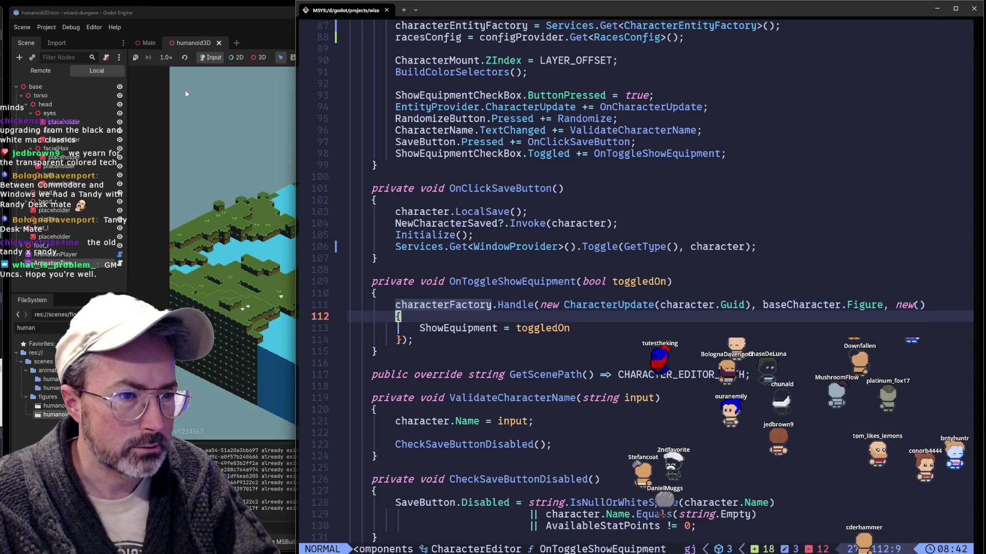
key(j)
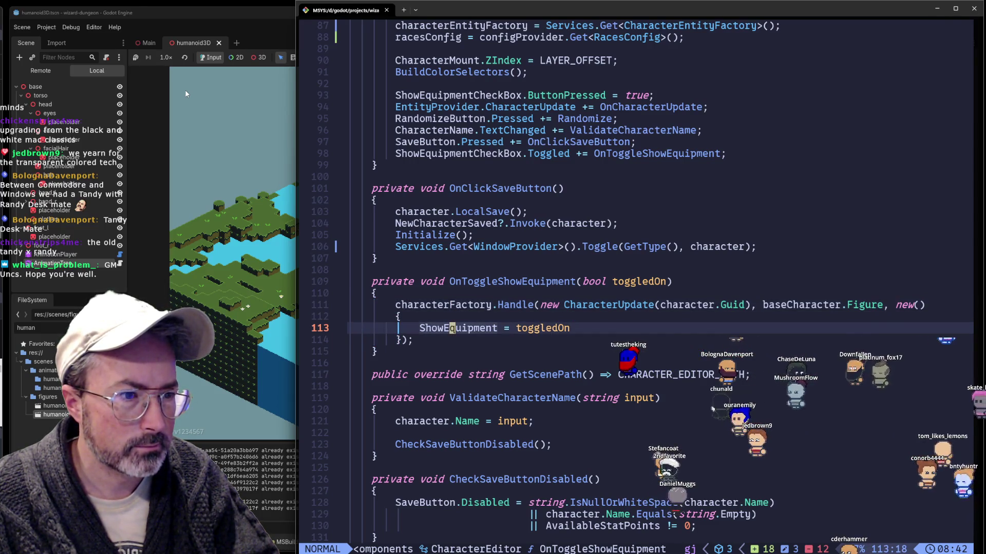
key(k)
key(k)
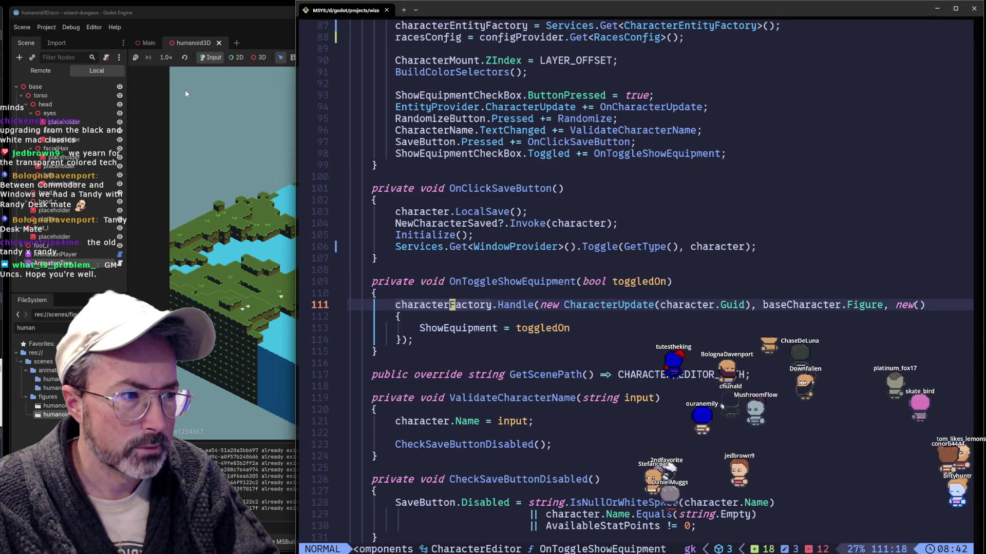
key(j)
key(j)
key(l)
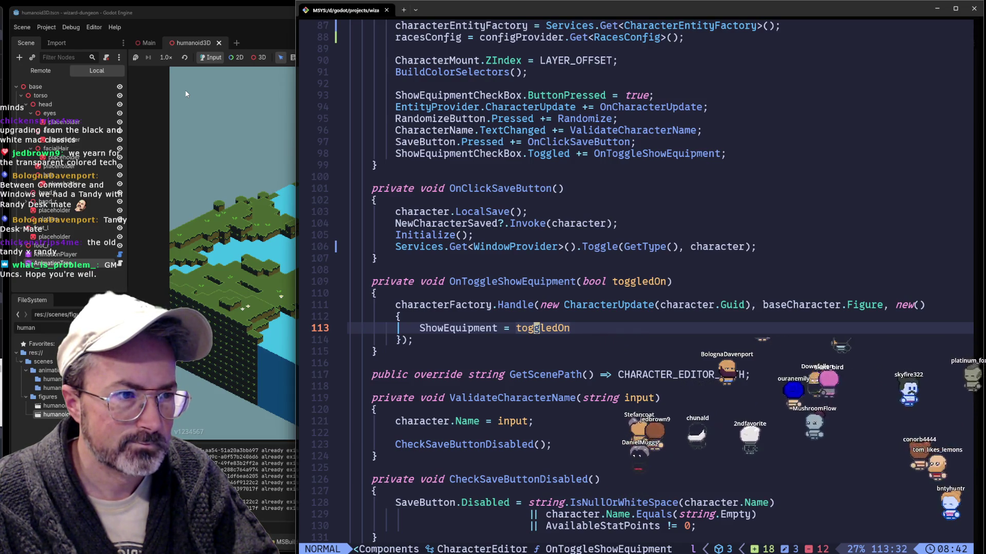
Toggle the show-equipment checkbox in the running game and leave it off, then return to the handler code
click(246, 127)
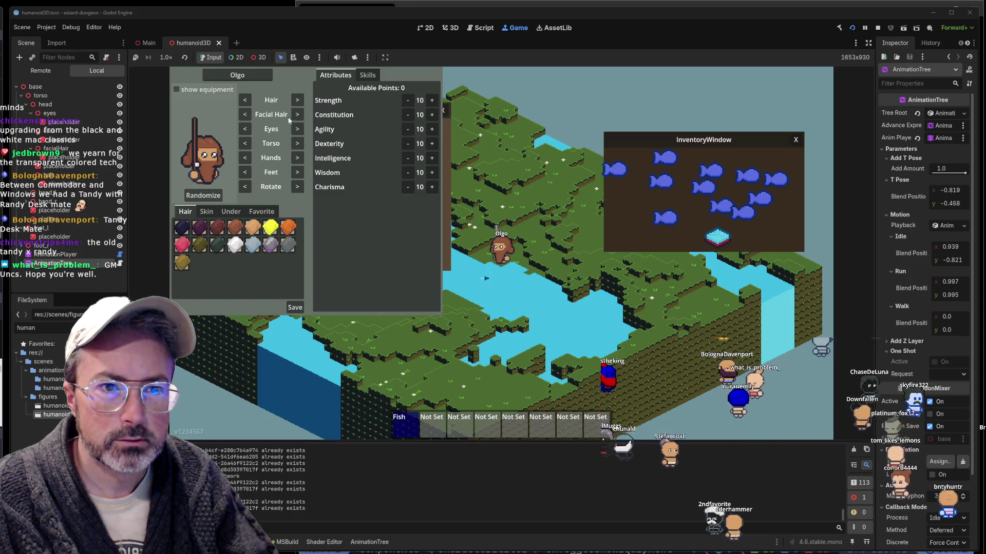
click(176, 90)
click(176, 90)
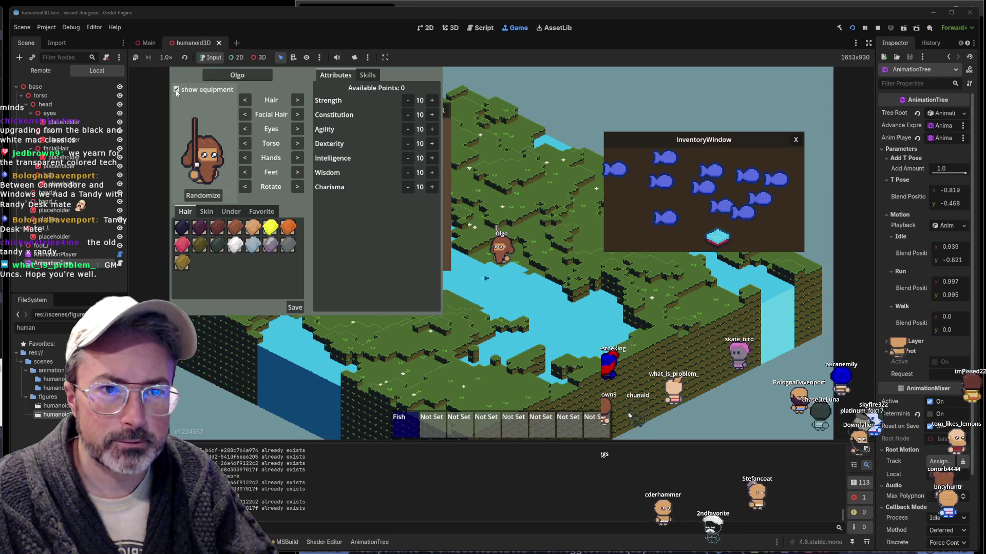
click(176, 90)
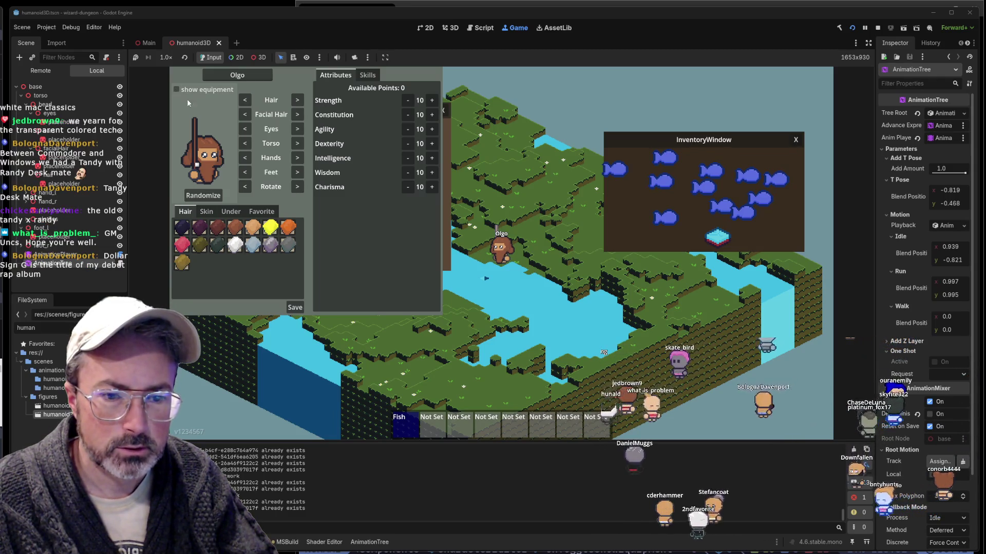
key(alt+Tab)
Add Debug.Log($"ShowEquipment {toggledOn}") on a new line under the handler's opening brace
key(k)
key(k)
key(k)
key(k)
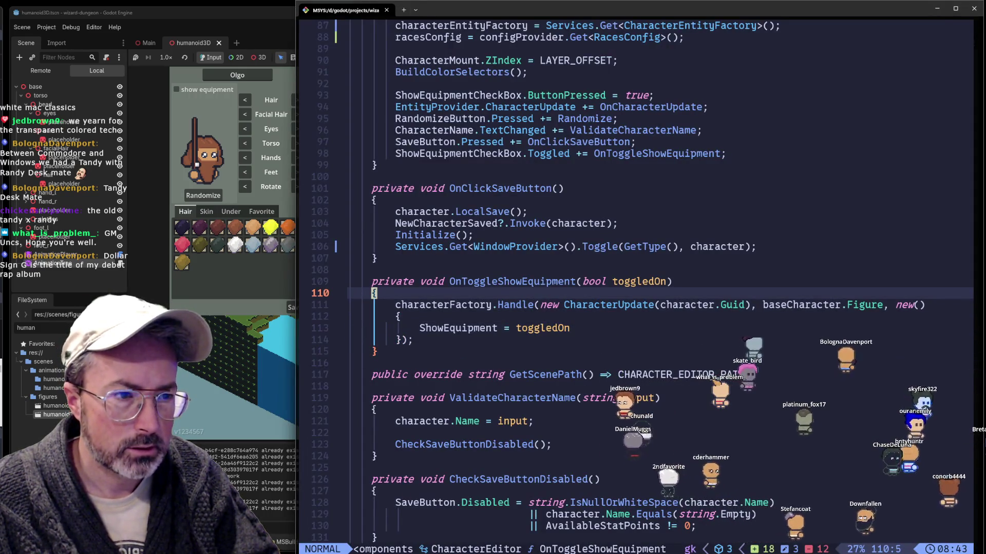
key(o)
text(D)
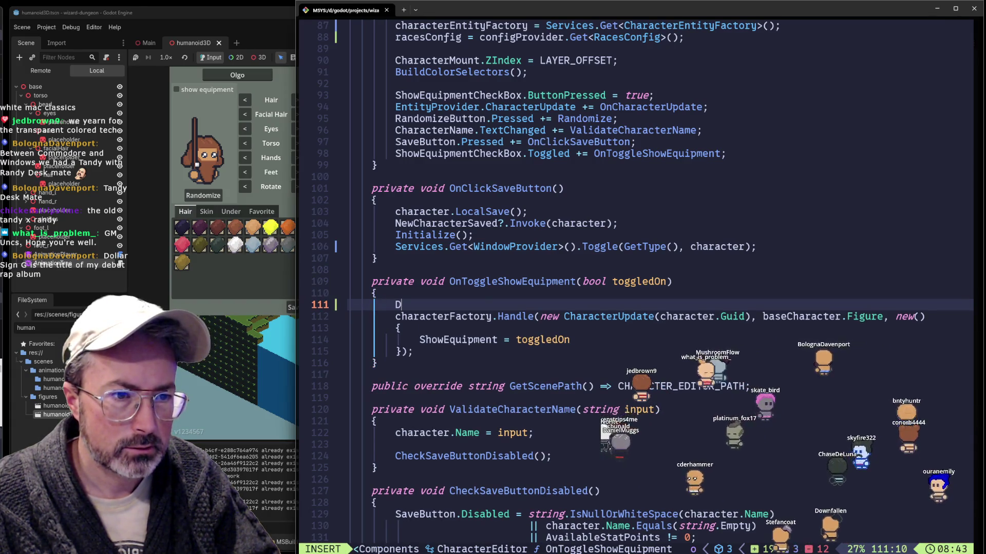
text(ebug/Lo)
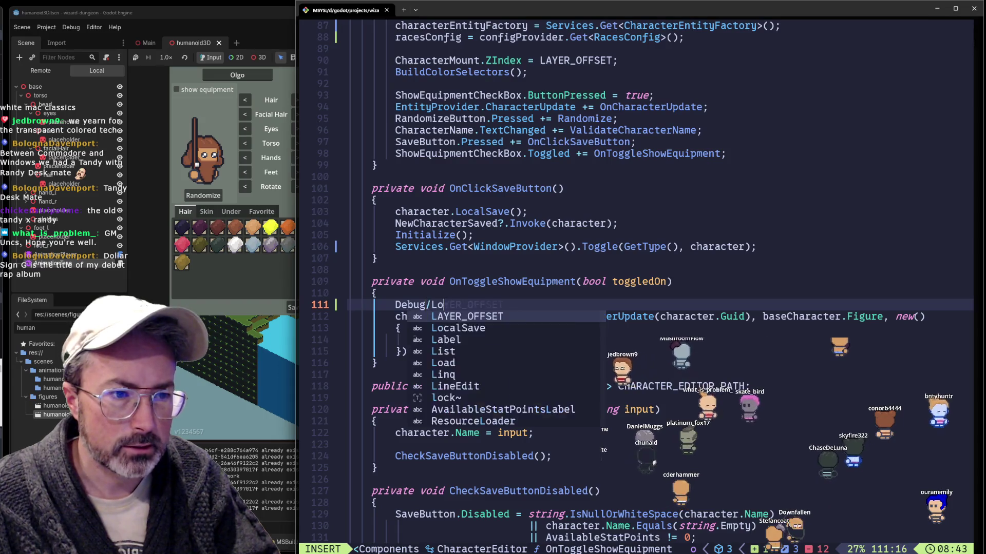
key(BackSpace)
key(BackSpace)
text(Log(")
key(BackSpace)
text($"Showing)
key(ctrl+e)
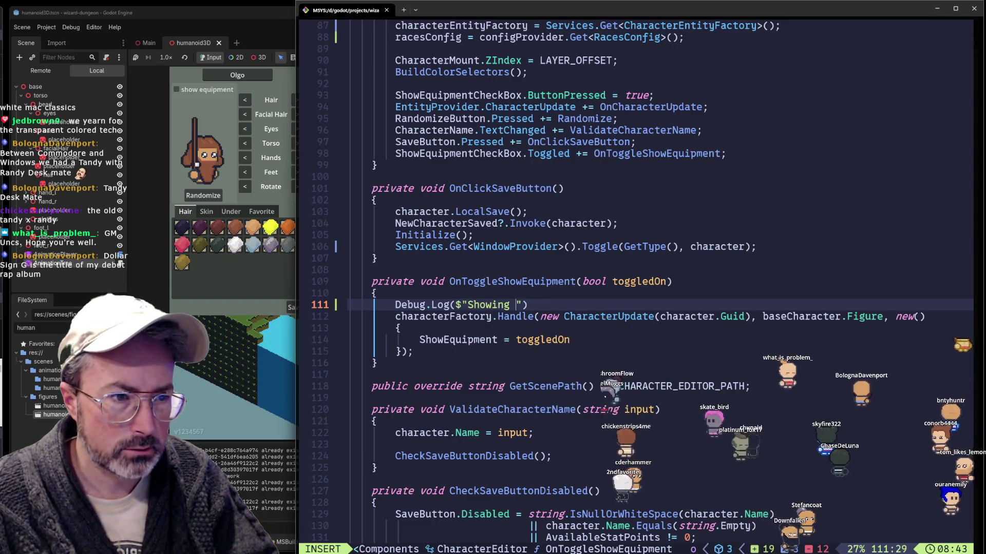
text(Equi)
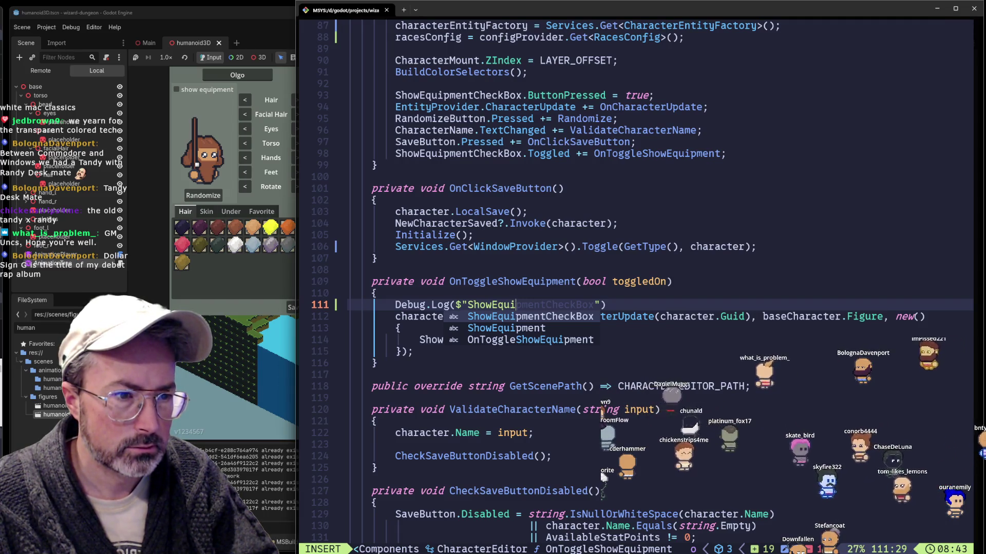
text(pment)
key(ctrl+e)
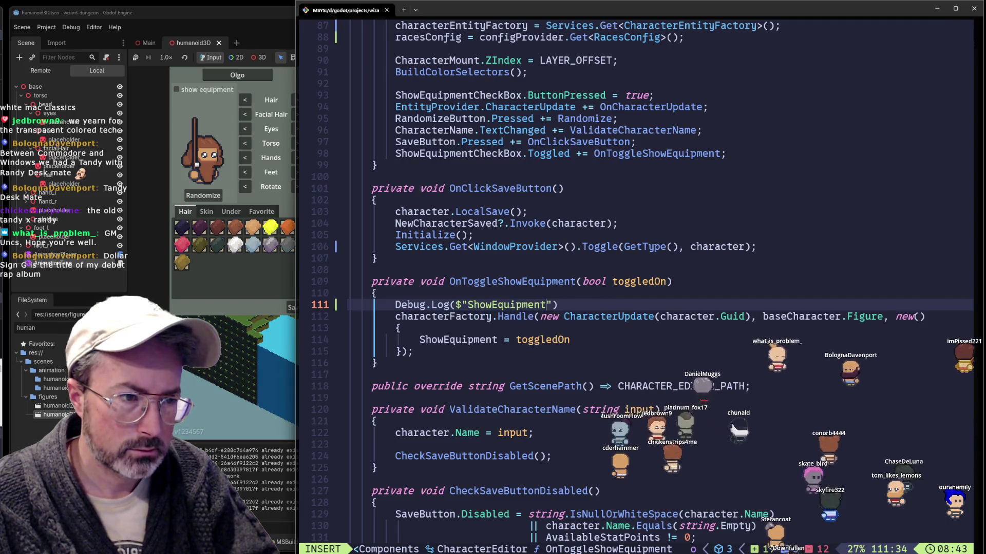
text({})
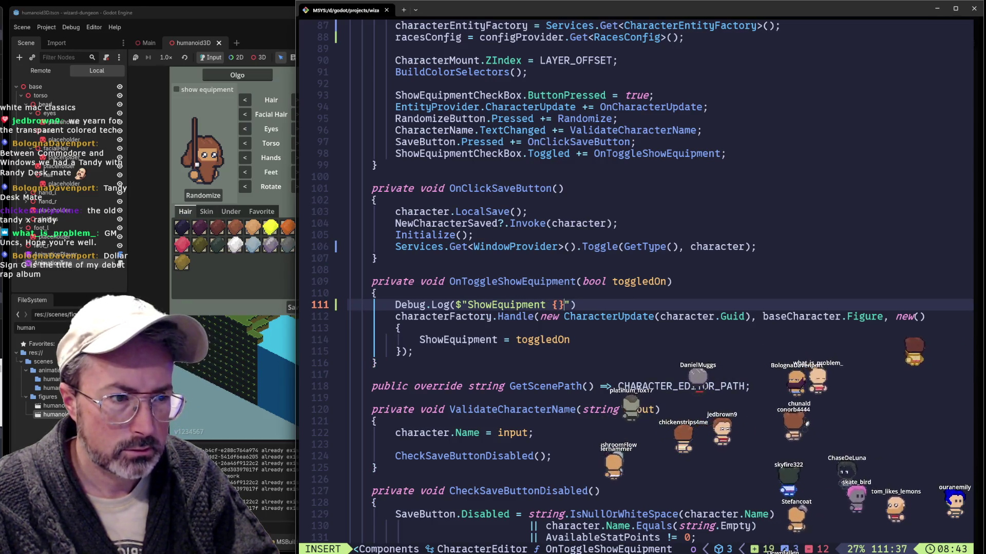
key(Escape)
text(i)
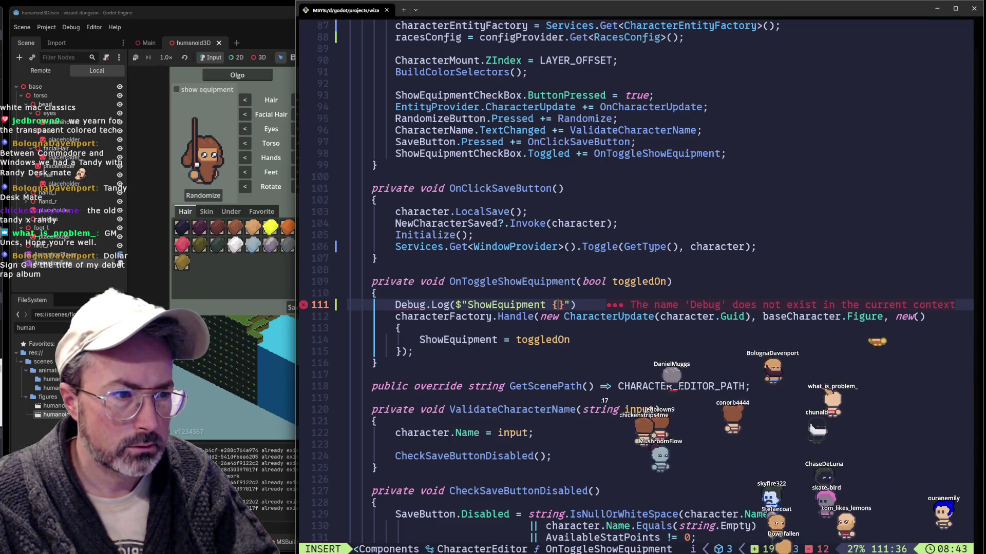
text(oggl)
key(Tab)
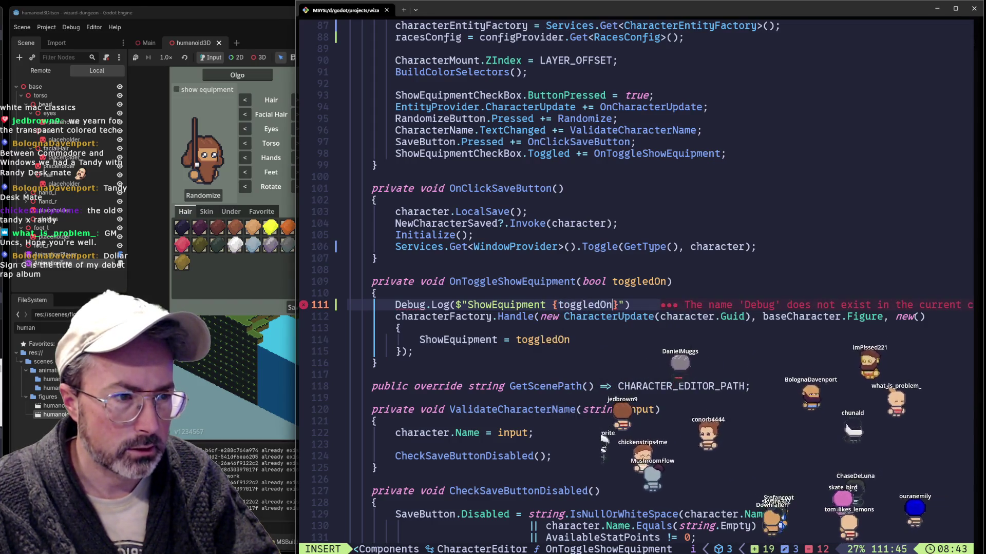
key(Escape)
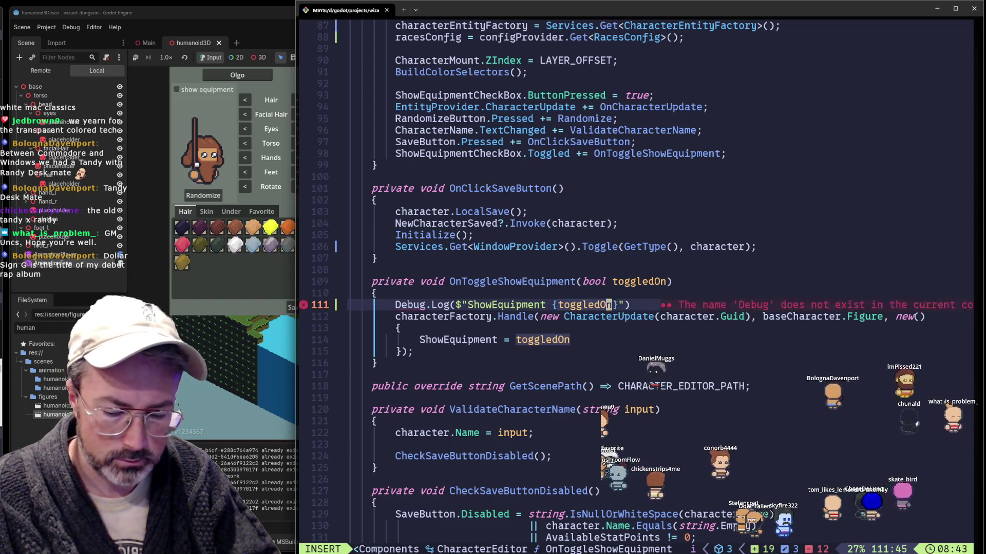
Bring up Neovim's help and the marks list, then close them
key(F1)
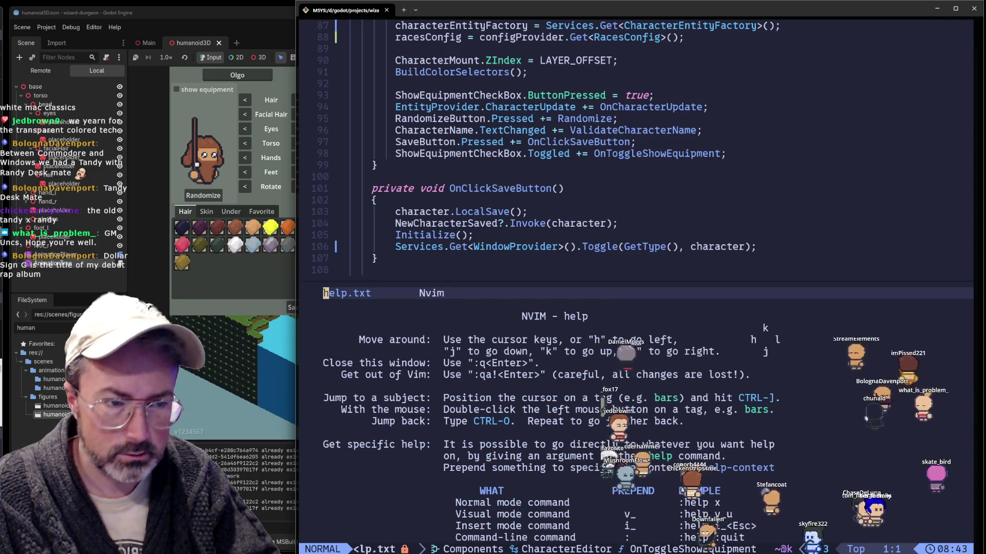
key(apostrophe)
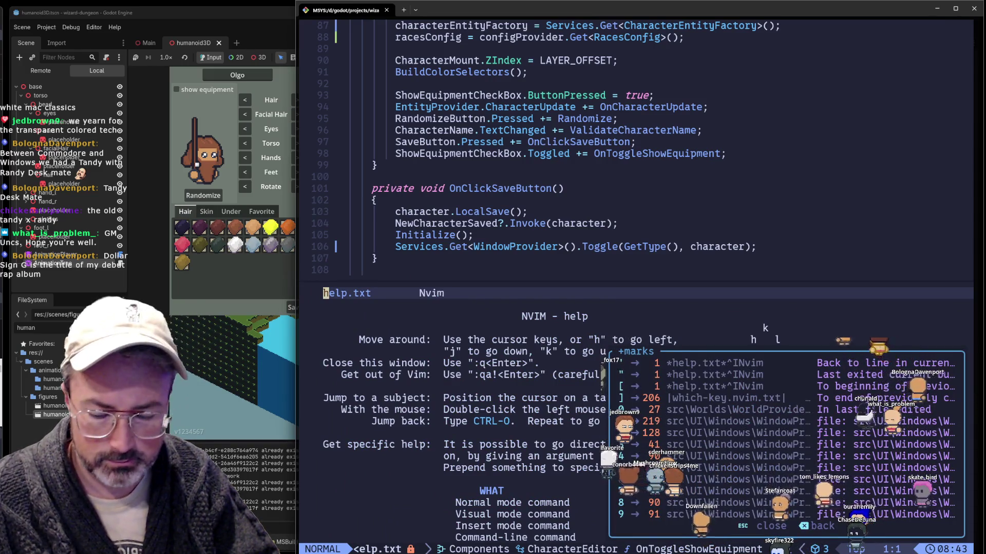
key(q)
key(q)
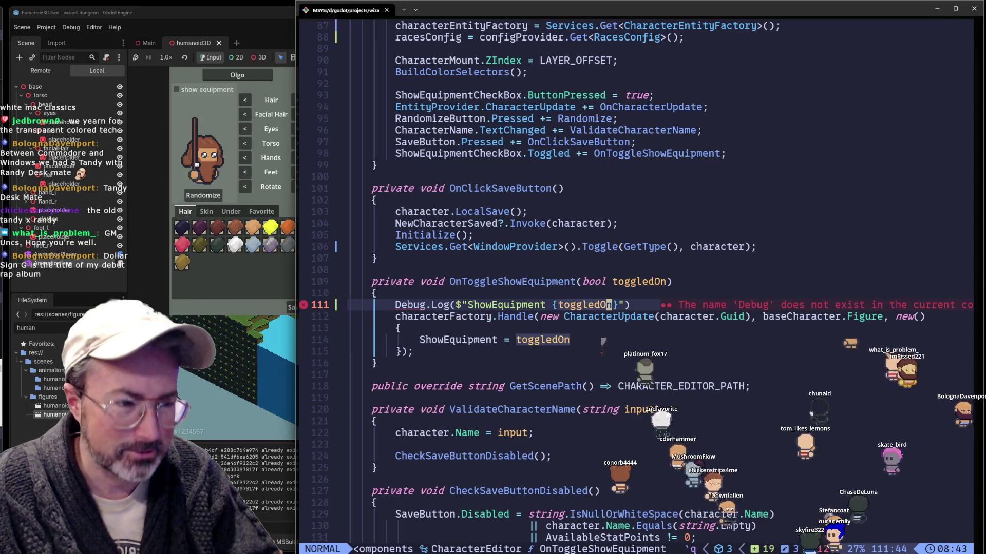
Terminate the new logging line with ';' and save the file
key($)
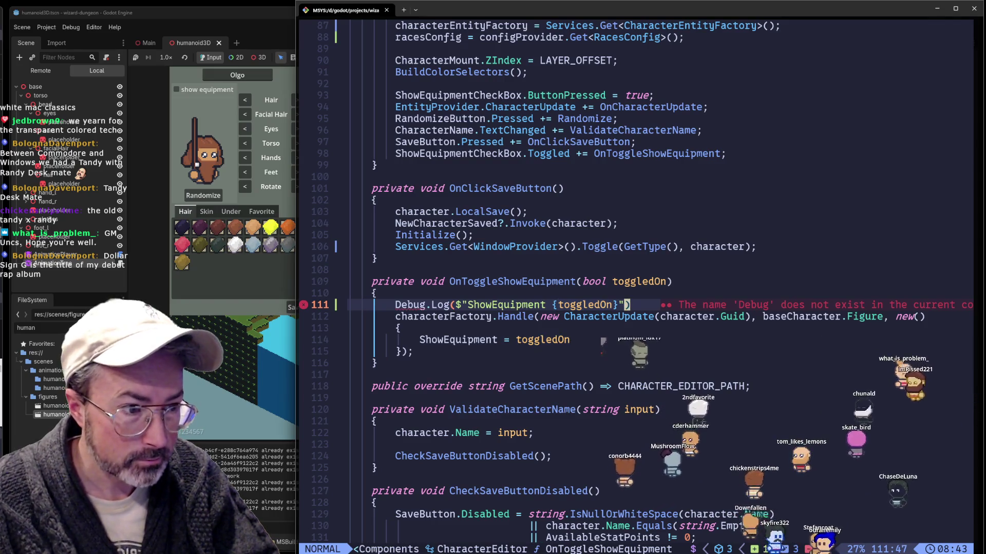
text(A;)
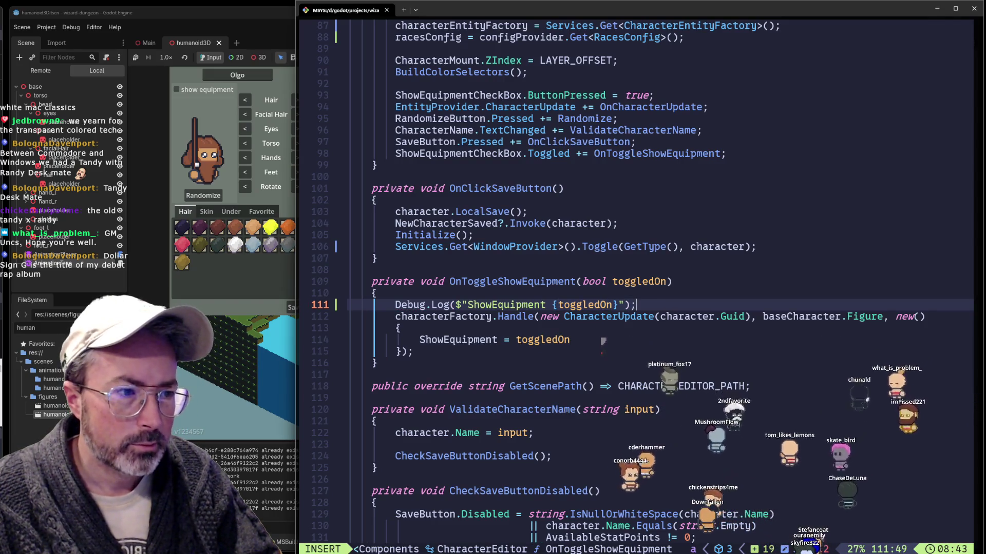
key(Escape)
text(:w)
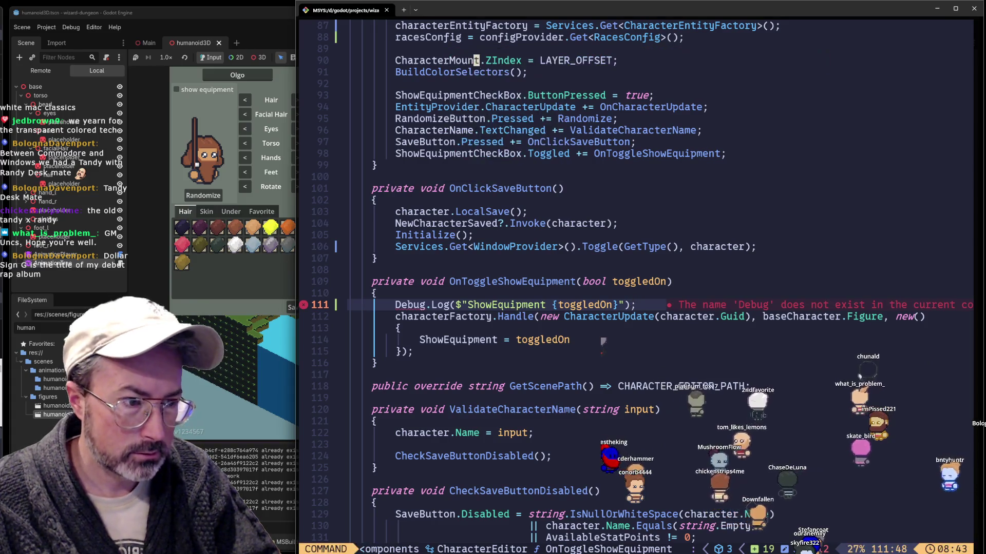
key(Return)
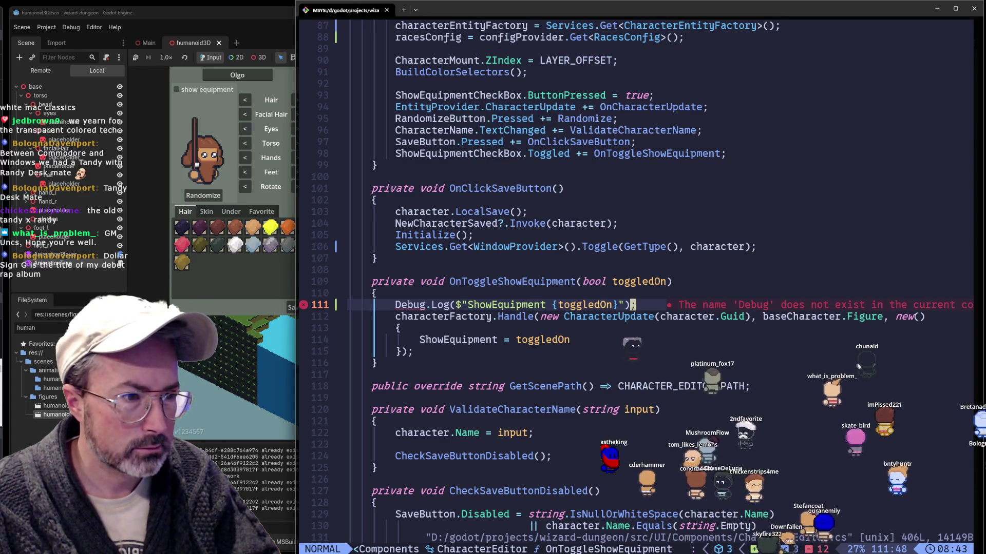
Change the call from Debug.Log to Log.Debug and save Mannequin3D.cs again
key(b)
key(b)
key(b)
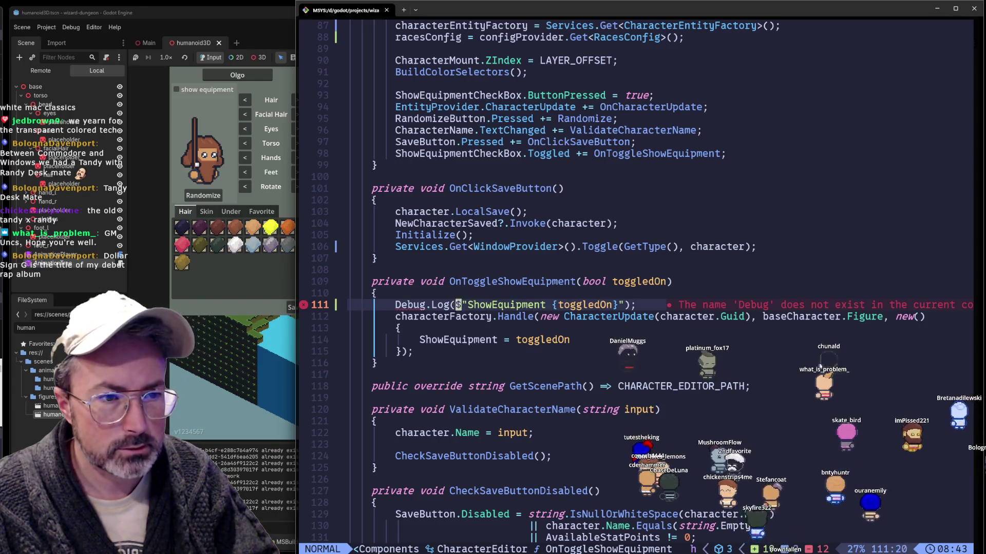
text(i.Debug)
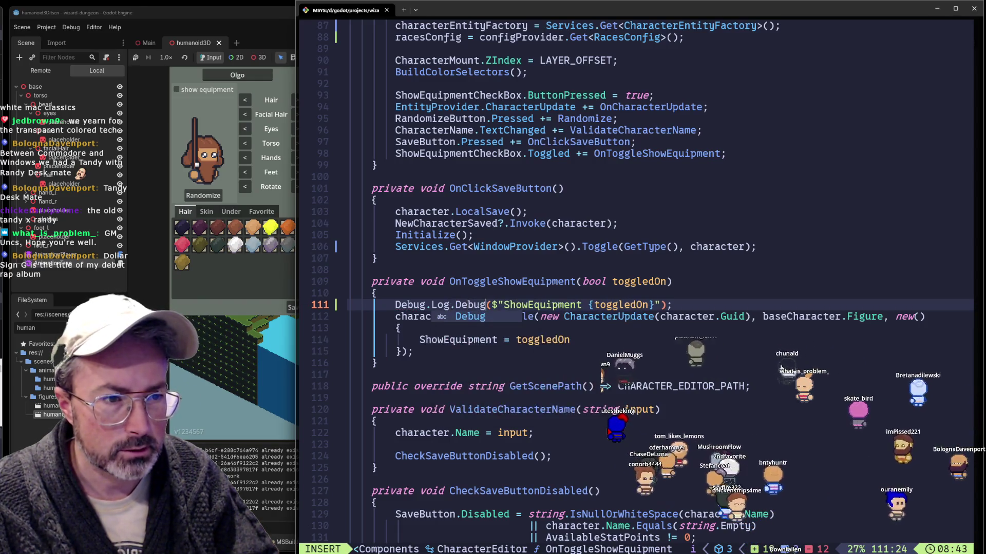
key(Escape)
key(d)
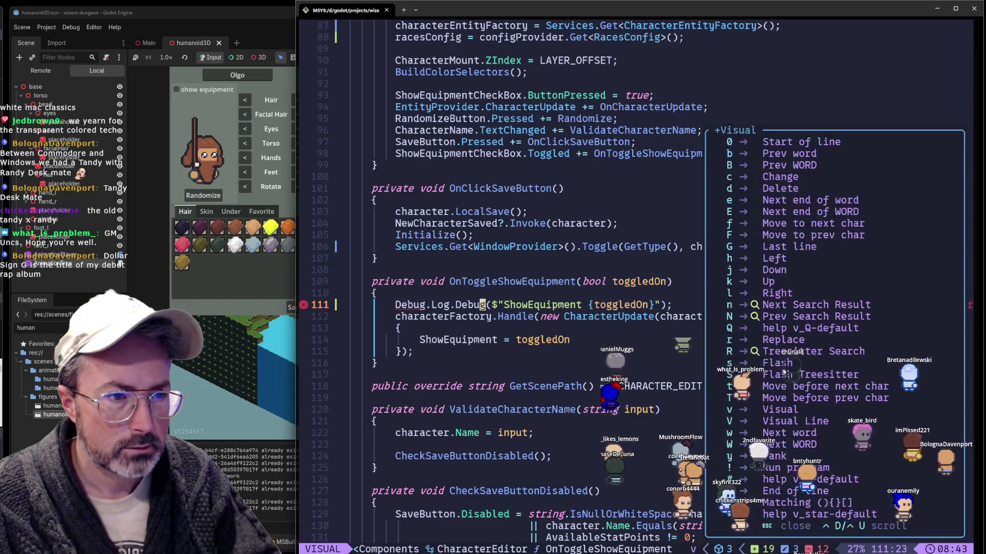
key(Escape)
key(b)
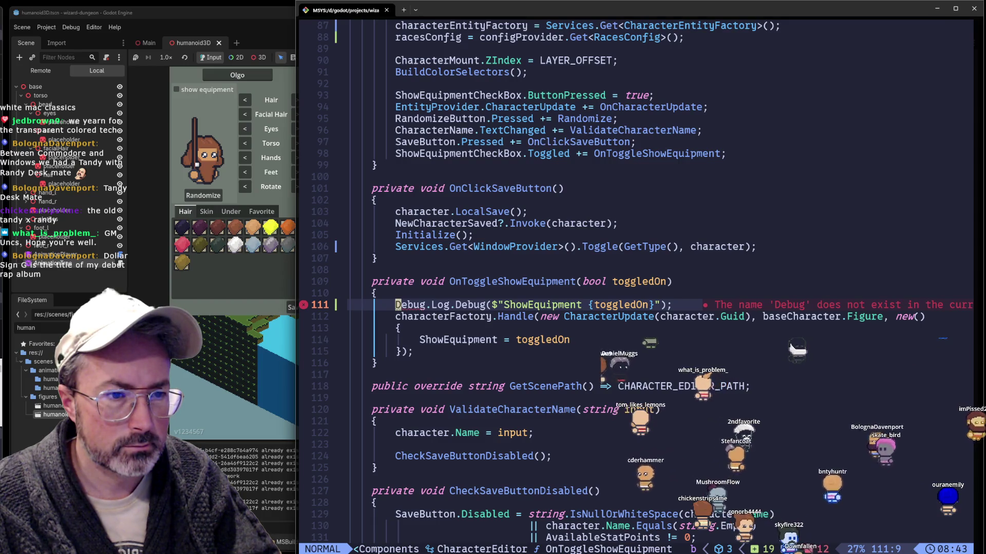
key(d)
key(w)
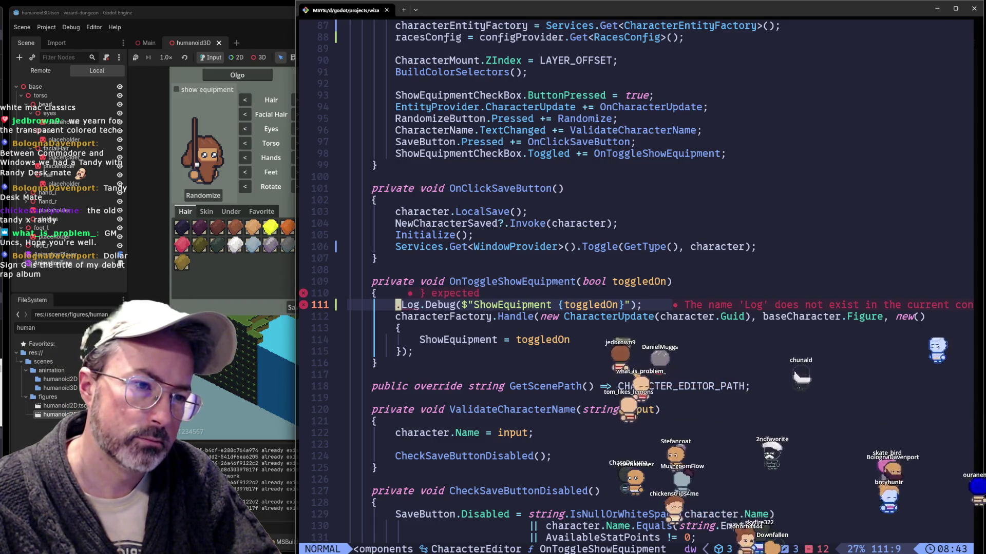
key(x)
key(colon)
key(Return)
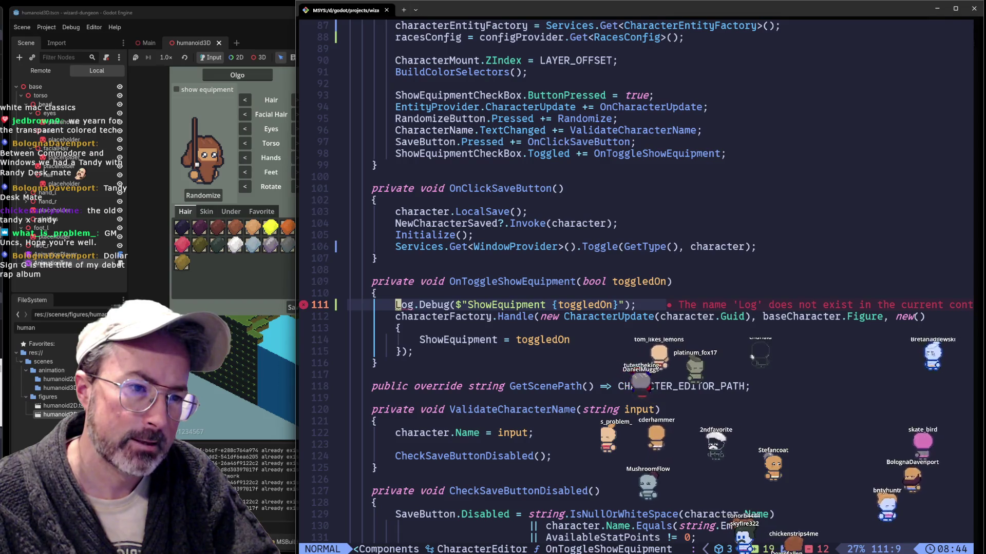
key(space)
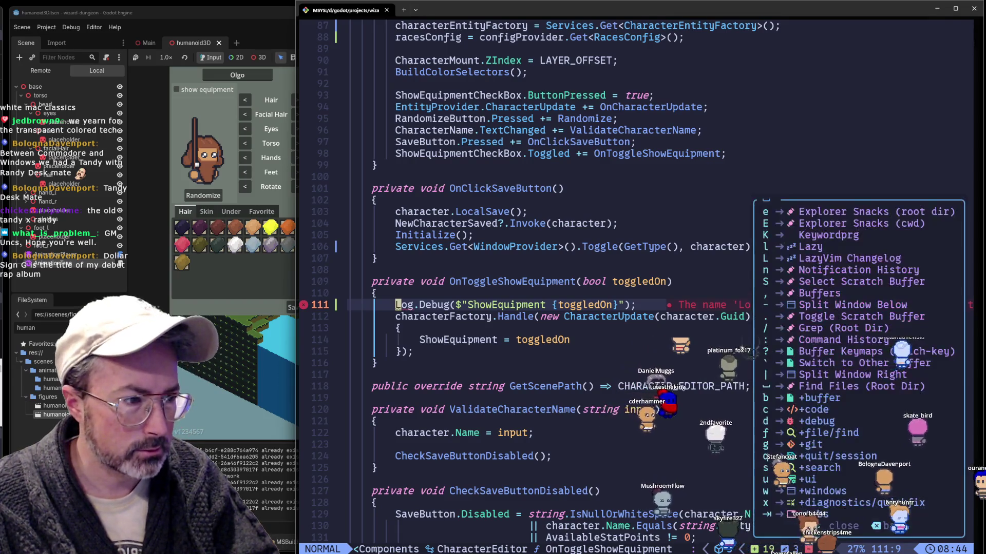
Apply the 'using WizardDungeon.Tools;' code action so Log resolves, save, and return to Godot
key(c)
key(a)
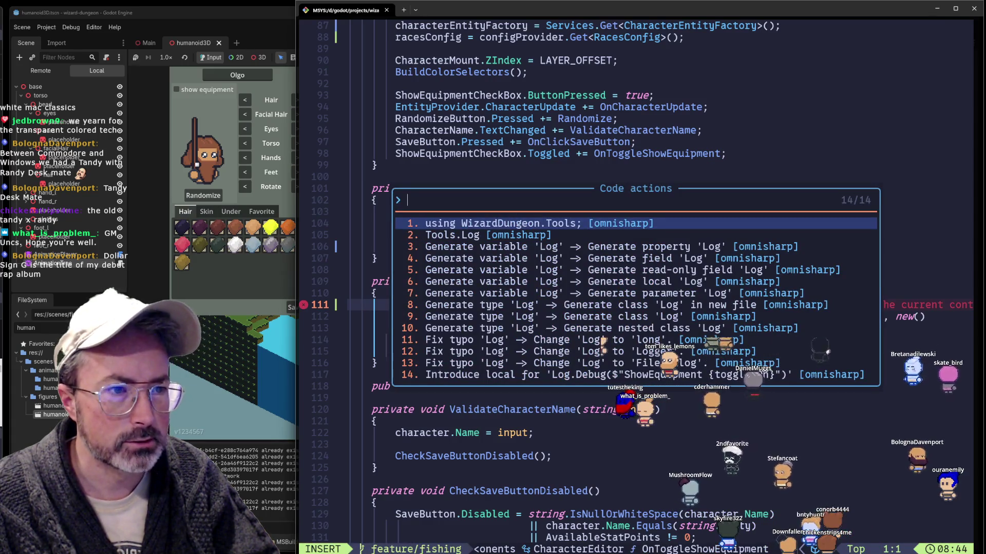
key(Return)
text(:w)
key(Return)
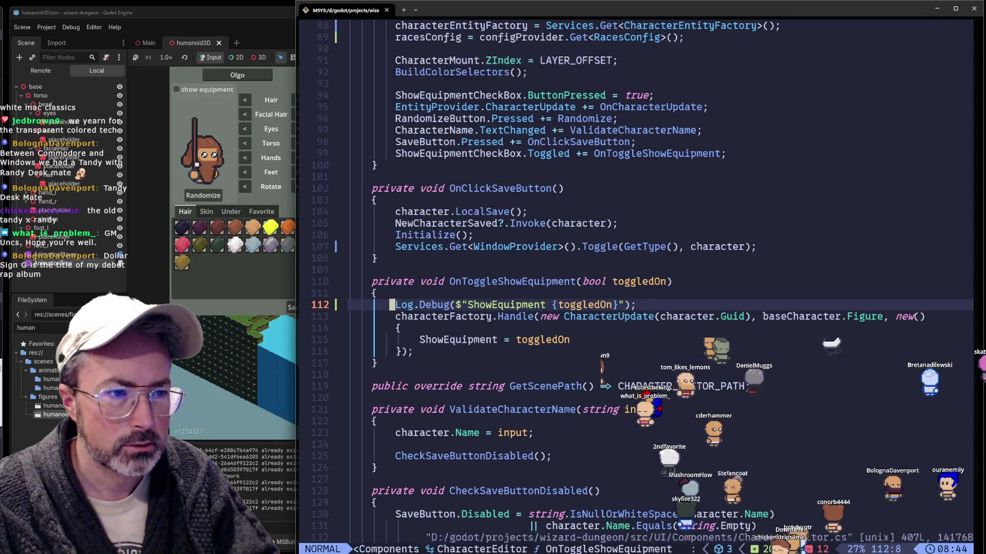
key(alt+Tab)
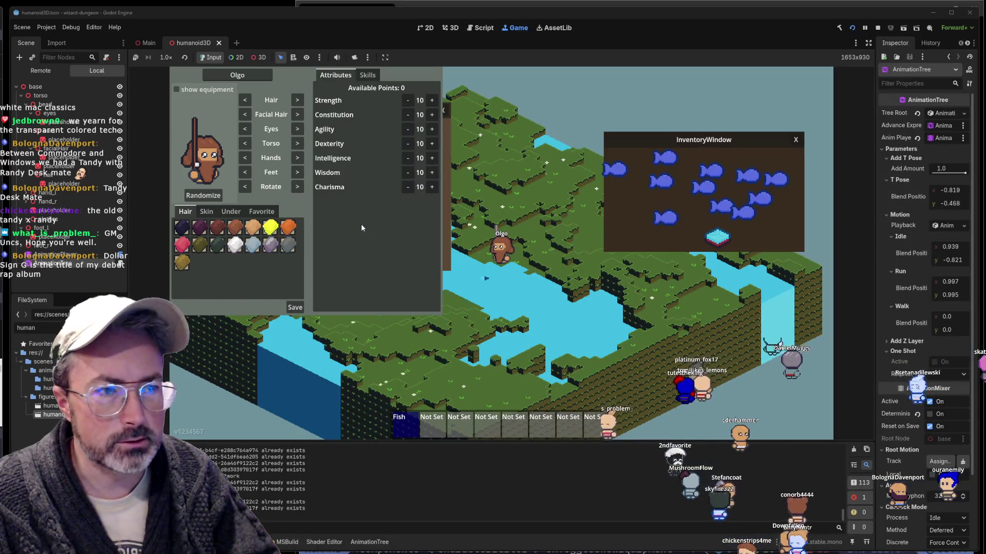
Stop and relaunch the game so it rebuilds and rejoins the multiplayer lobby
click(851, 29)
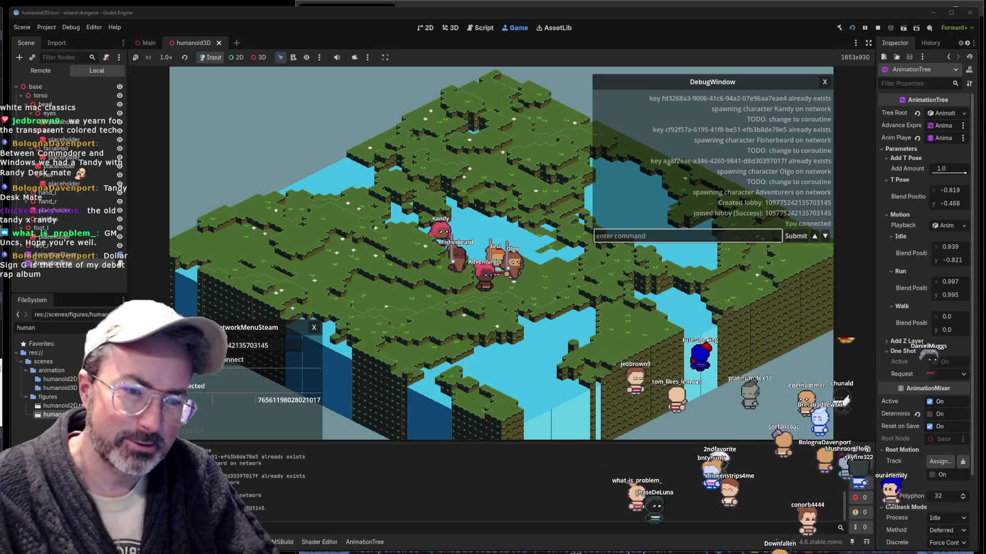
key(alt+Tab)
Open an empty new Firefox tab, clear the address bar, and hide the browser to reveal the game
click(516, 62)
text(c)
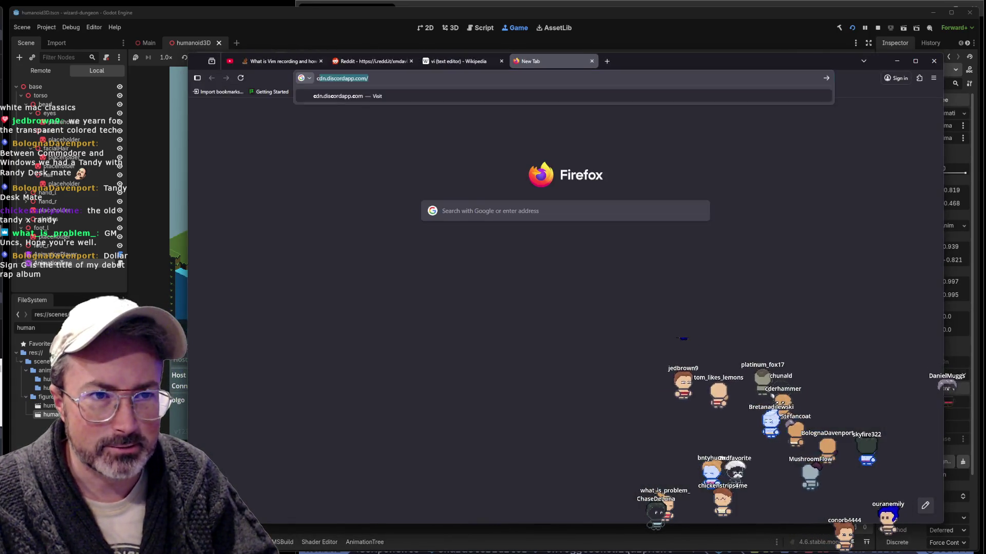
key(BackSpace)
key(BackSpace)
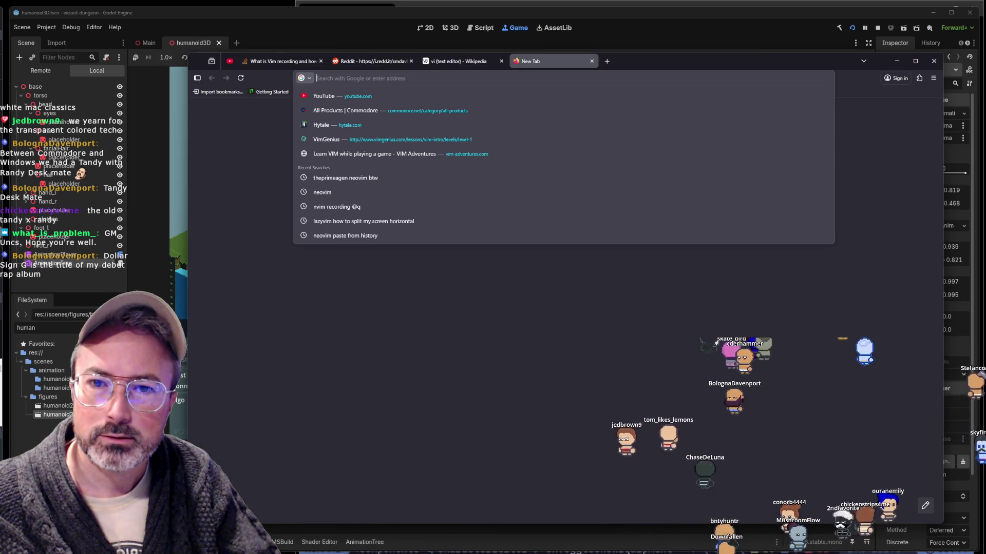
key(Escape)
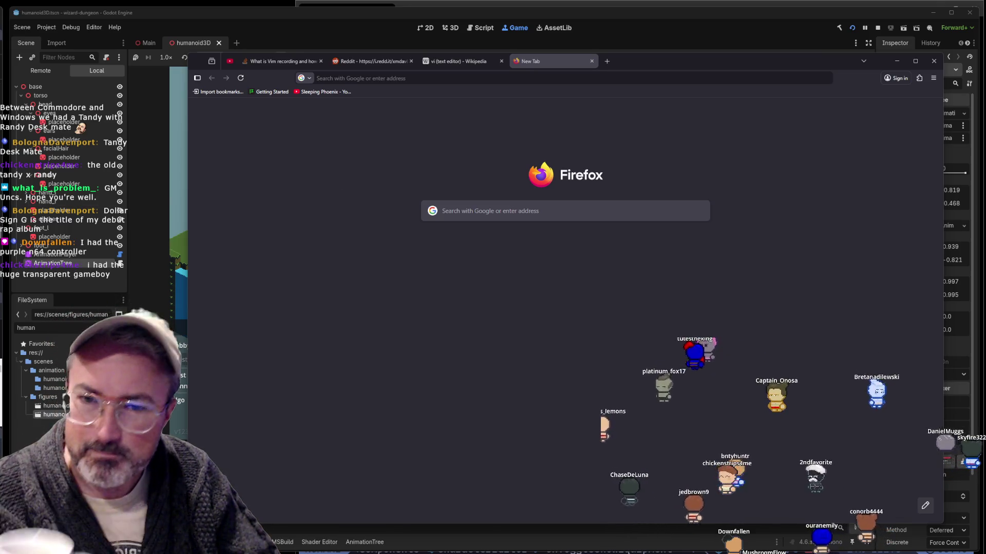
click(444, 80)
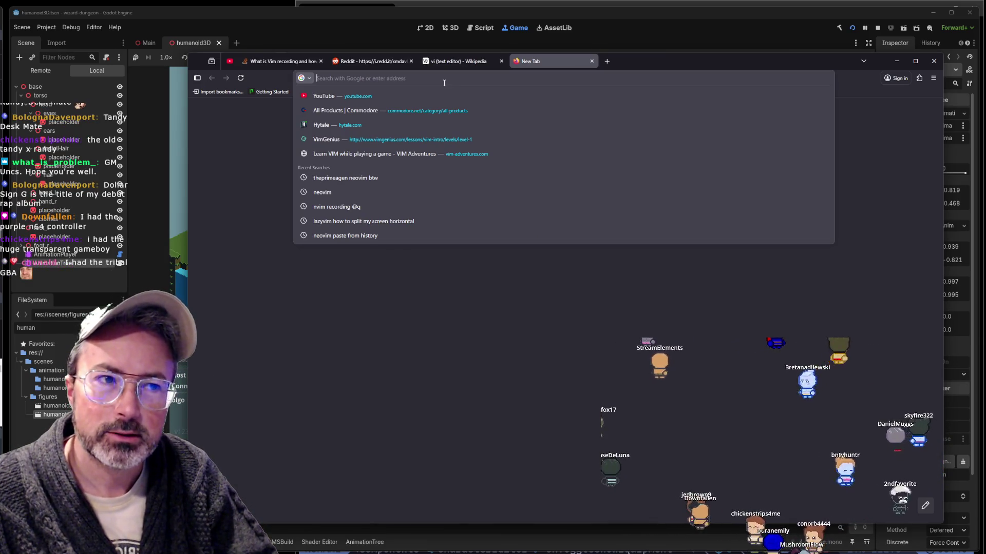
click(541, 165)
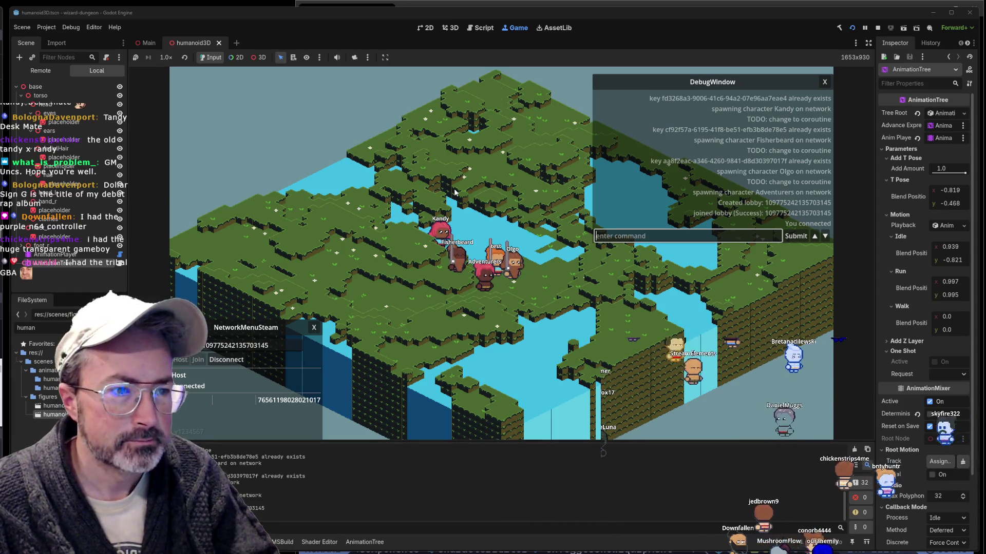
In the second game window, open the character editor and tick 'show equipment', then go to Neovim
key(alt+Tab)
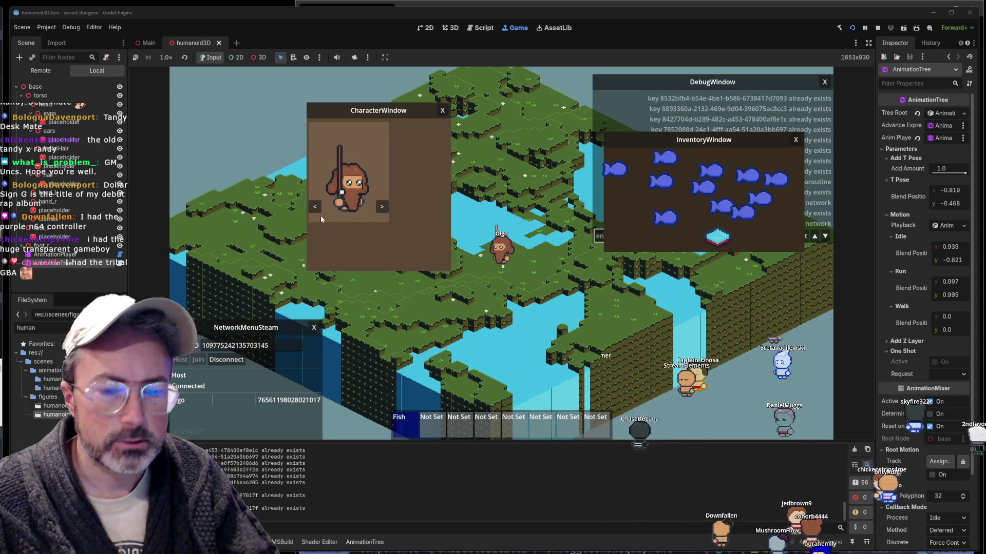
click(316, 215)
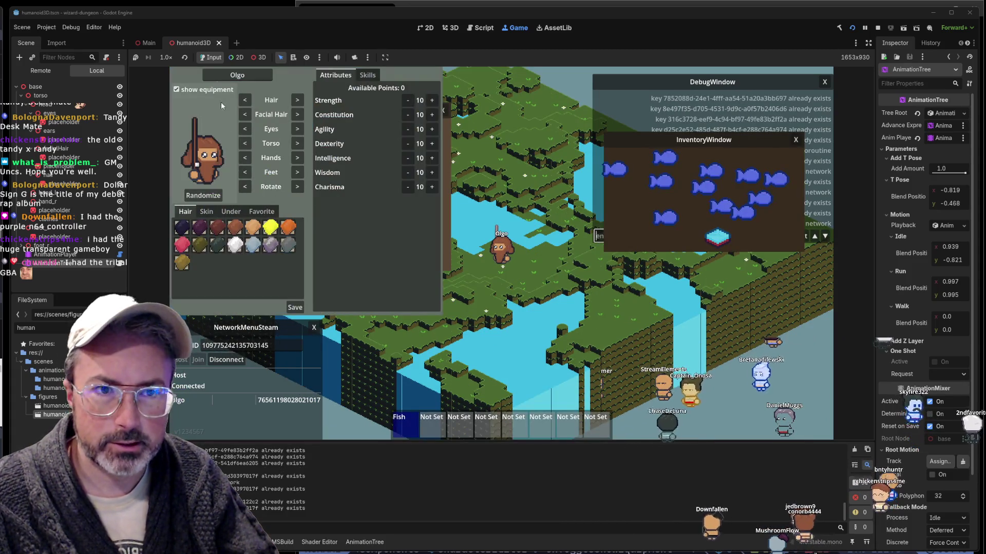
click(176, 90)
key(alt+Tab)
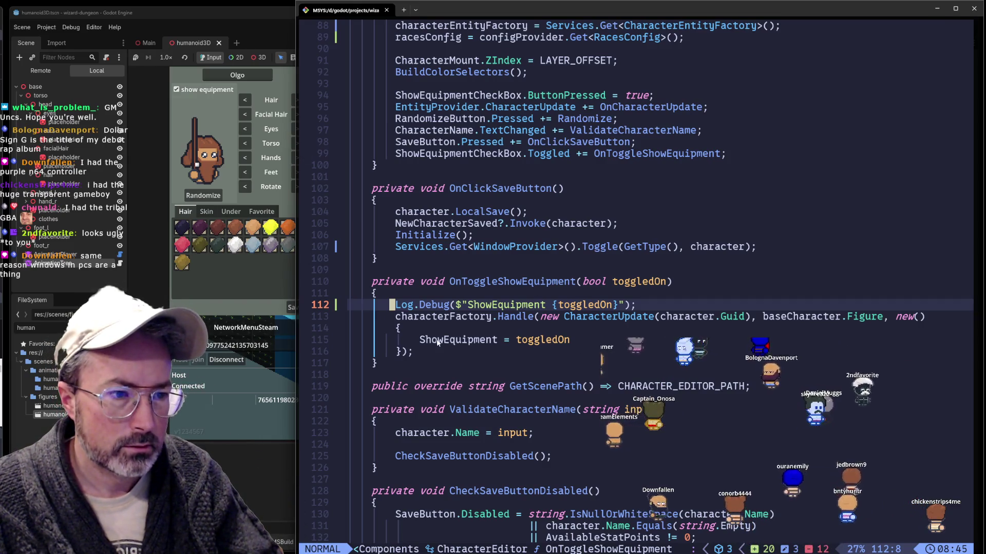
Jump from the Handle call on line 113 to its definition in CharacterFactory.cs
click(518, 317)
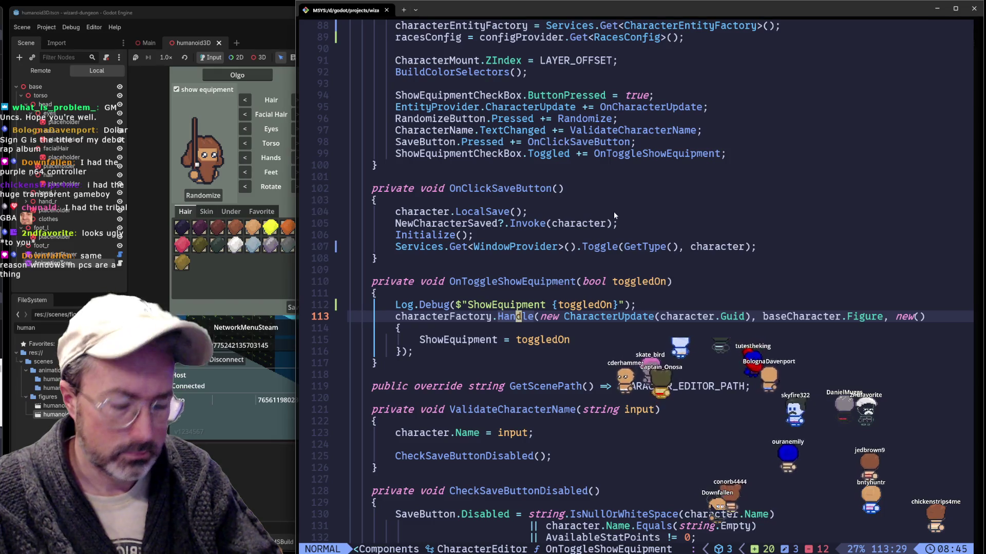
key(g)
key(d)
key(j)
key(j)
key(j)
key(j)
key(j)
key(j)
key(j)
key(j)
click(349, 468)
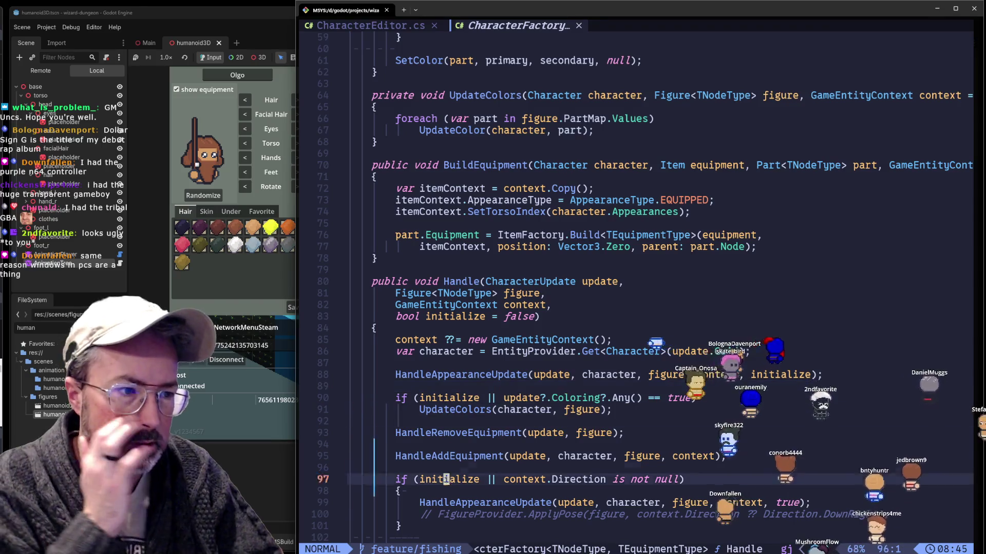
scroll(445, 491, down, 2)
Move to the HandleAddEquipment call on line 95 and go to its definition
click(444, 491)
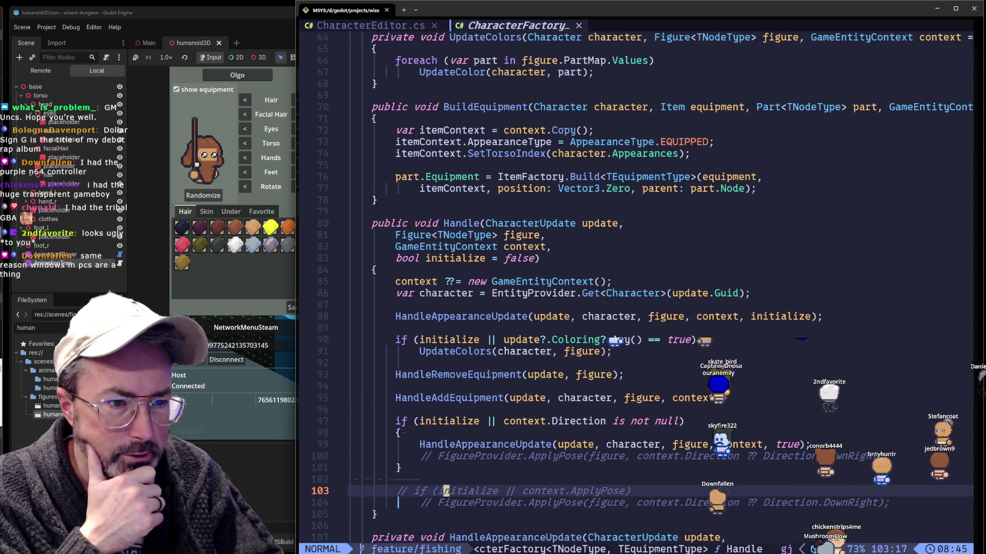
key(k)
key(k)
key(k)
key(k)
key(k)
key(k)
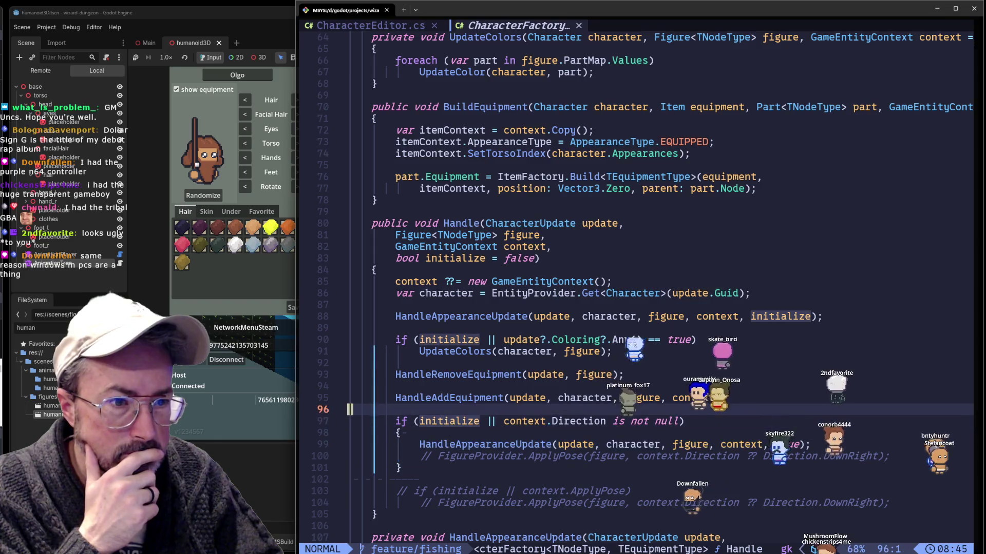
key(k)
key(k)
key(j)
key(j)
key(k)
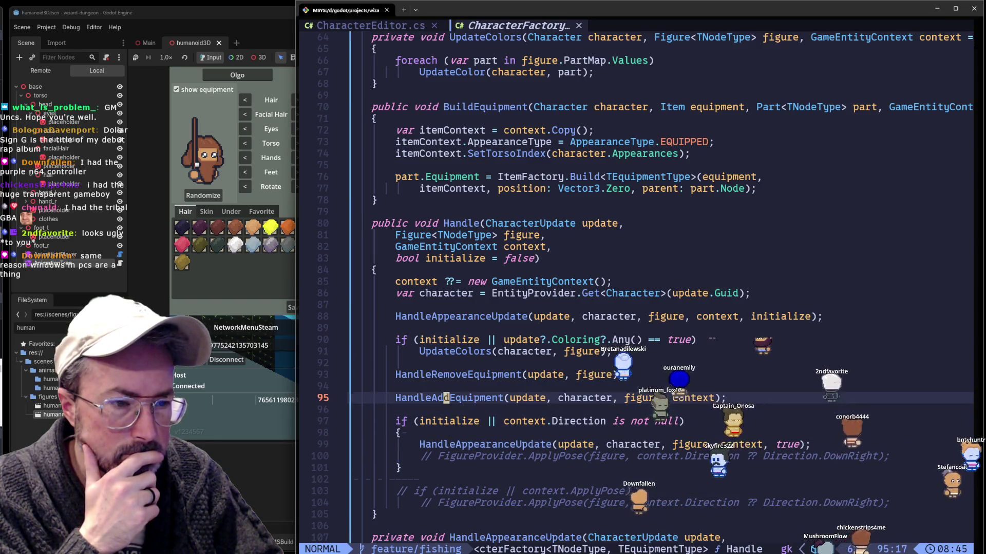
key(j)
key(k)
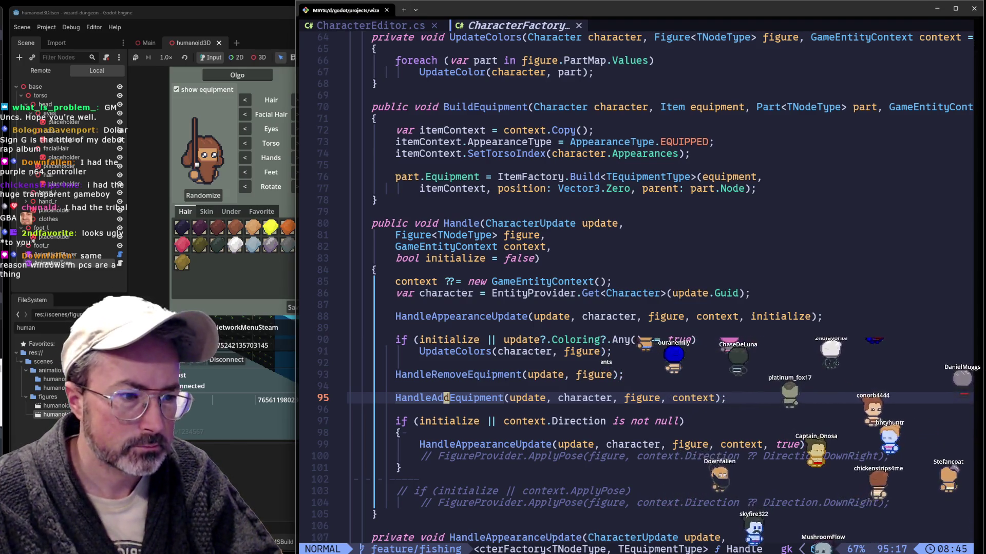
key(g)
key(d)
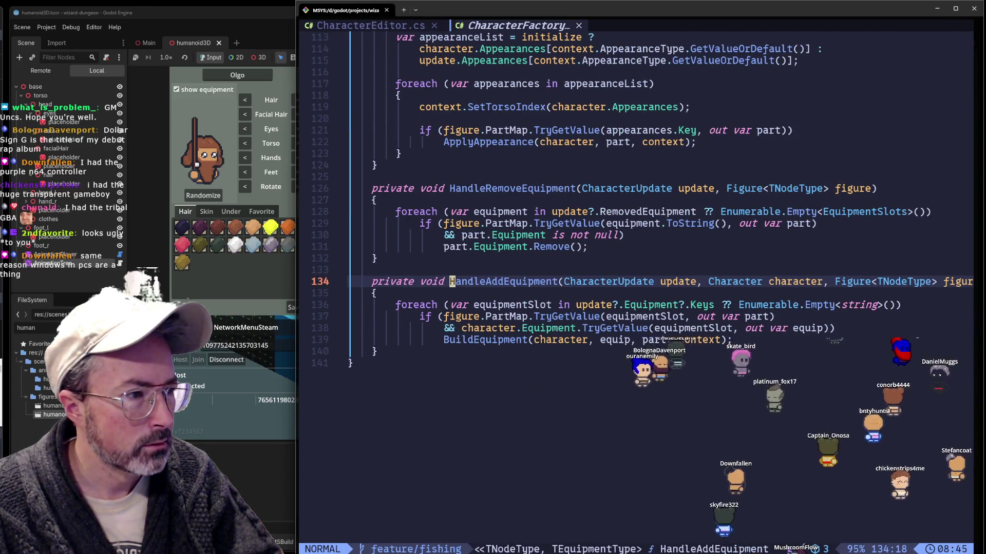
key(j)
key(j)
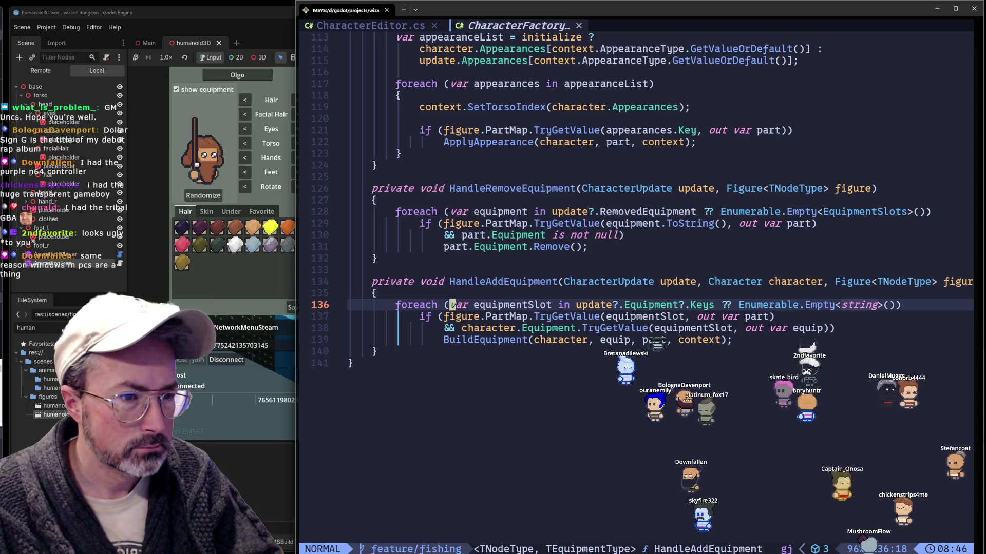
key(j)
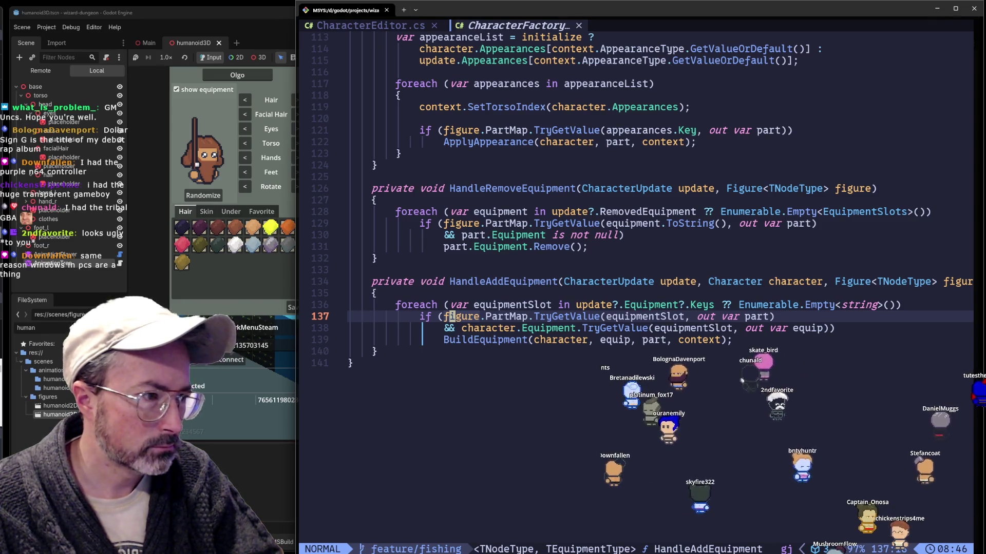
key(j)
key(j)
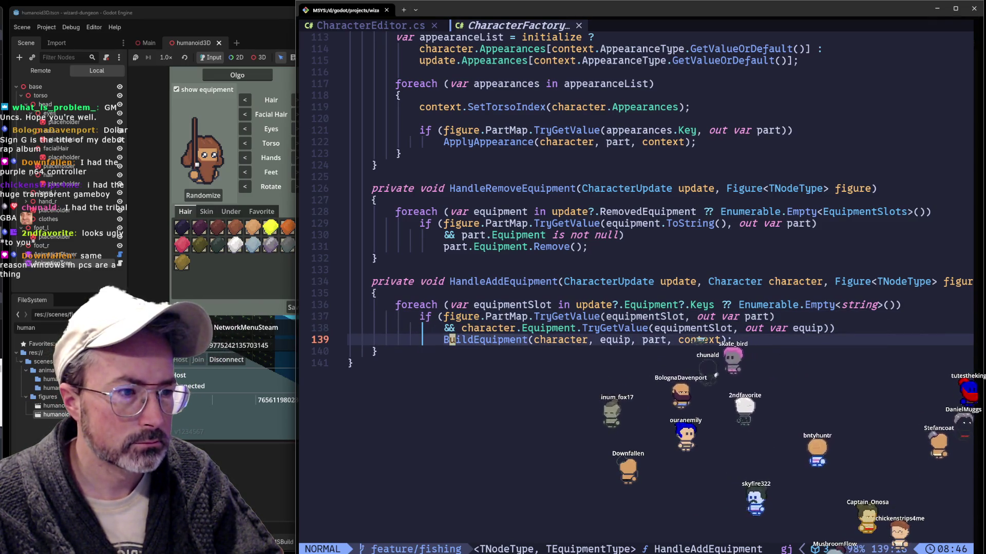
key(k)
key(k)
key(j)
key(j)
key(k)
key(k)
key(k)
key(k)
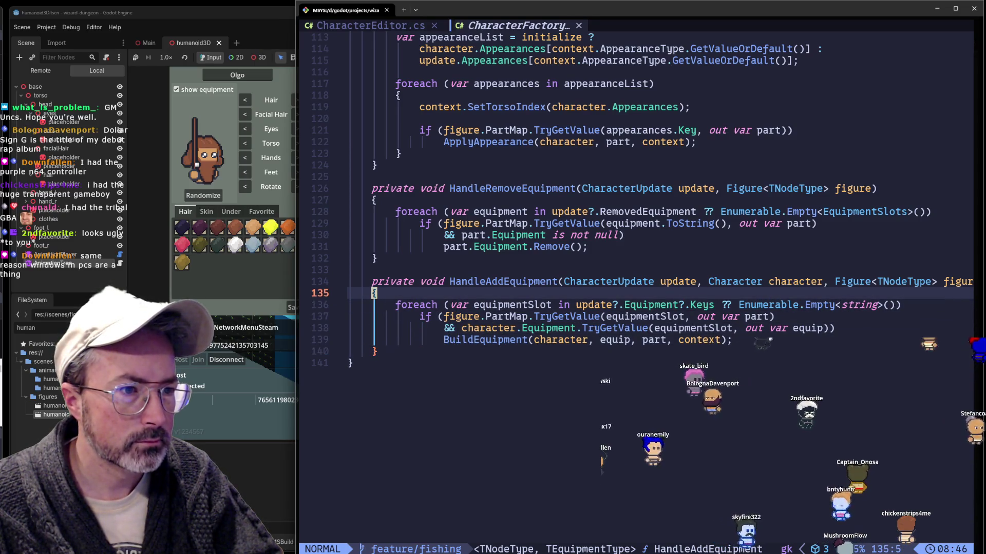
key(j)
key(j)
key(j)
key(j)
key(k)
key(k)
key(k)
key(k)
key(k)
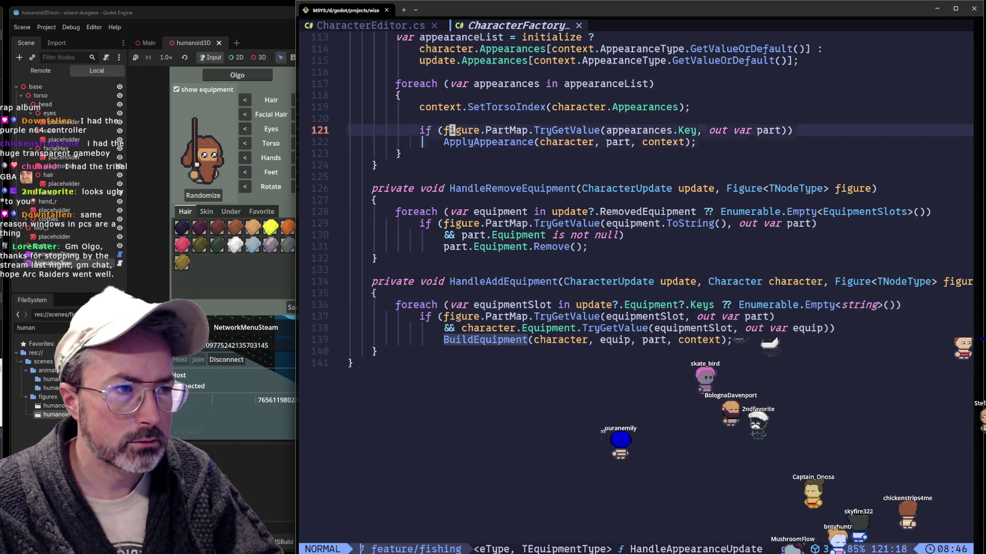
key(k)
key(k)
key(k)
key(k)
key(k)
key(k)
key(k)
key(k)
key(k)
key(k)
key(k)
key(k)
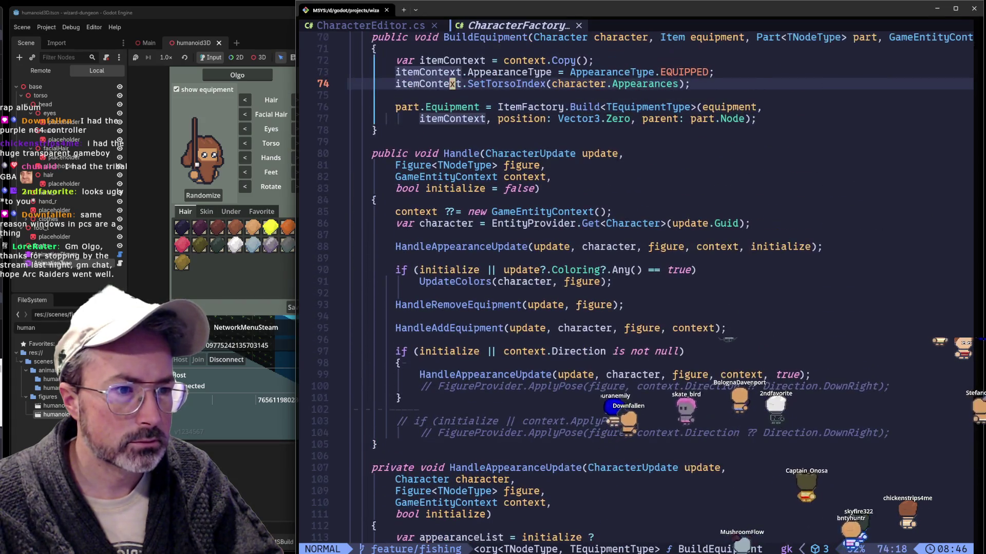
Settle back on line 95's HandleAddEquipment call, then bring Firefox to the front
key(j)
key(j)
key(j)
key(j)
key(j)
key(j)
key(j)
key(j)
key(j)
key(j)
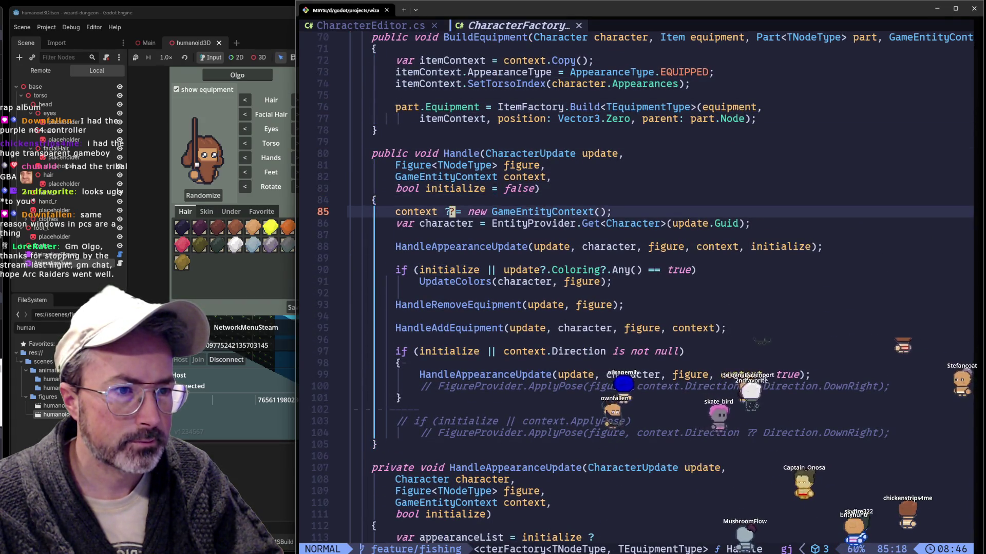
key(j)
key(j)
key(j)
key(j)
key(j)
key(j)
key(j)
key(j)
key(j)
key(j)
key(j)
key(j)
key(k)
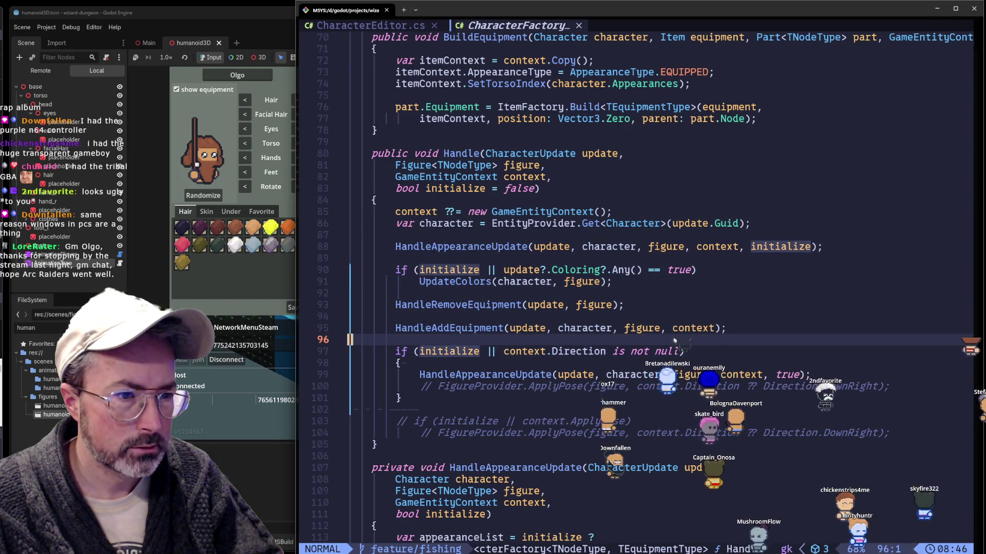
key(k)
key(k)
key(k)
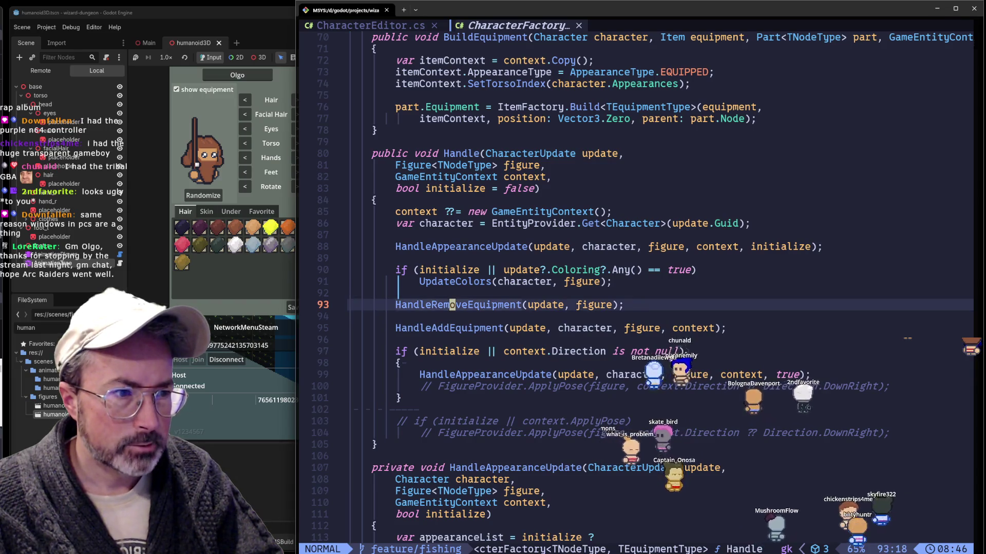
key(j)
key(j)
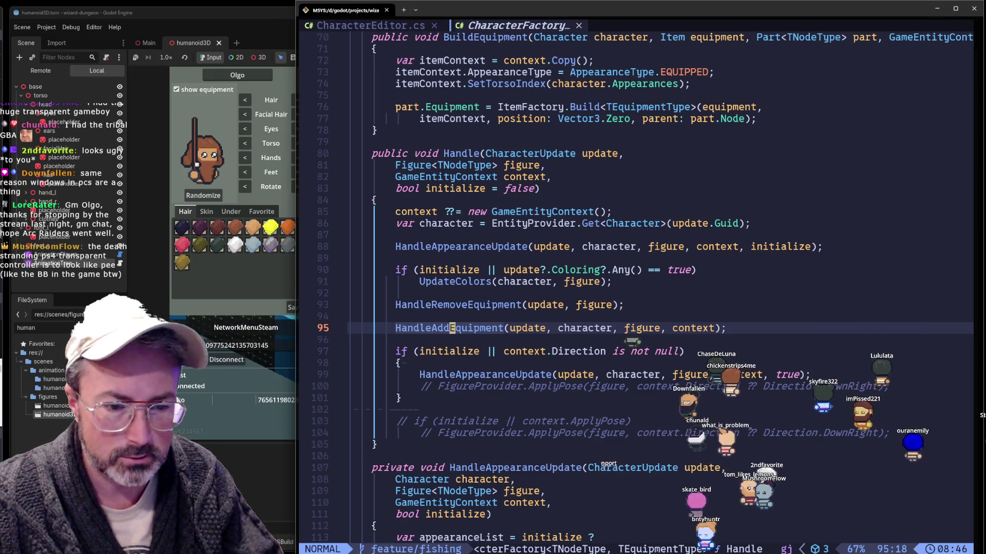
key(alt+Tab)
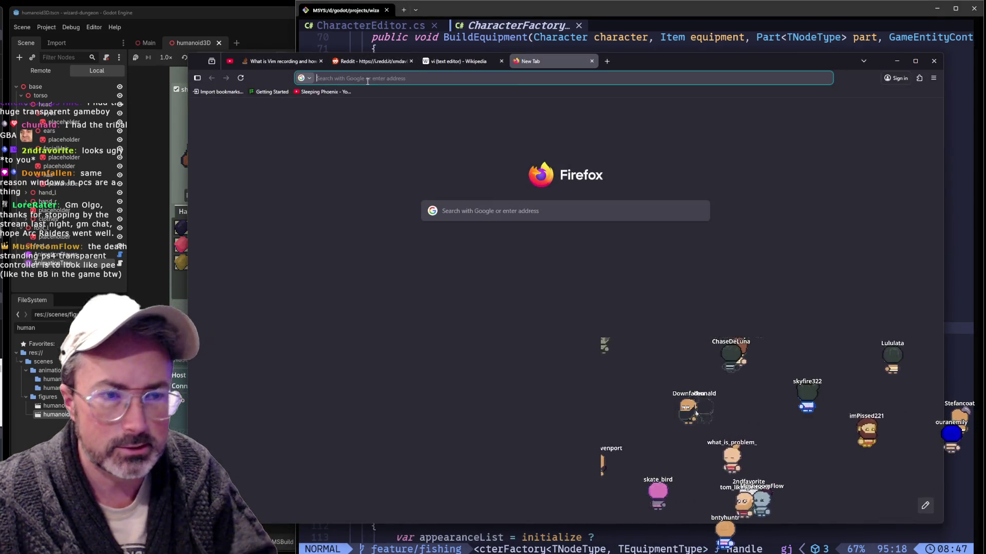
text(transpar)
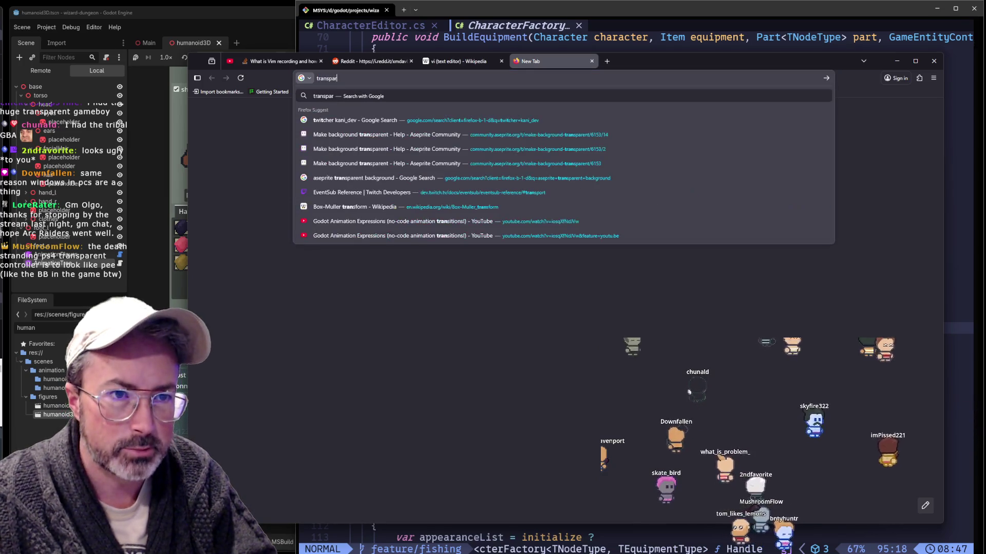
text(ent gameboy)
Run the 'transparent gameboy' search, preview a Game Boy image, then search 'transparent n64 controller'
key(Return)
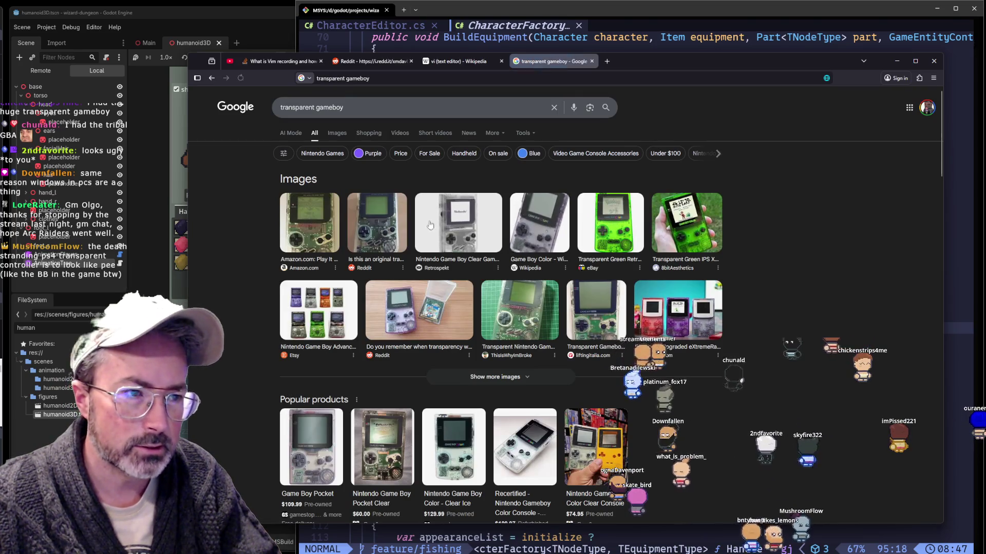
click(328, 240)
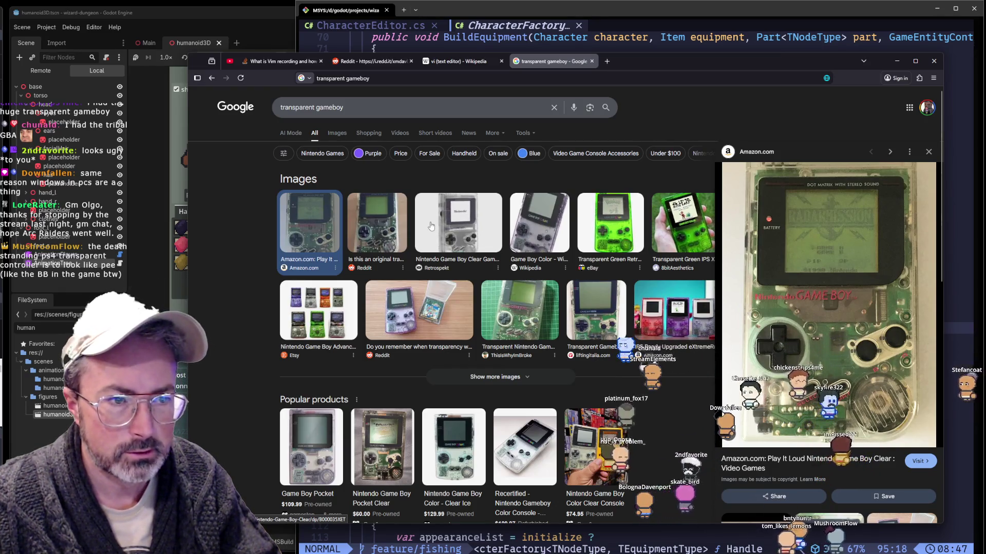
click(342, 107)
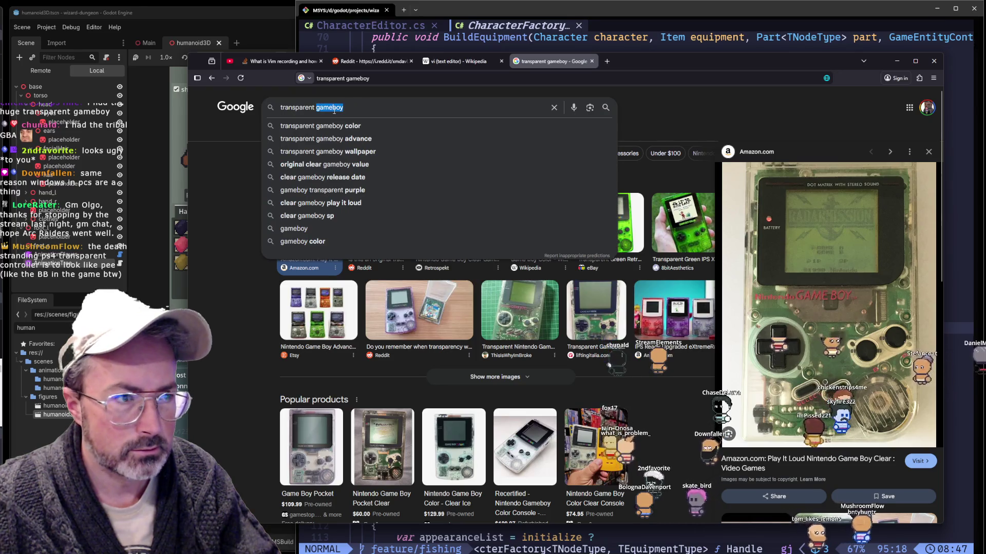
text(n64 c)
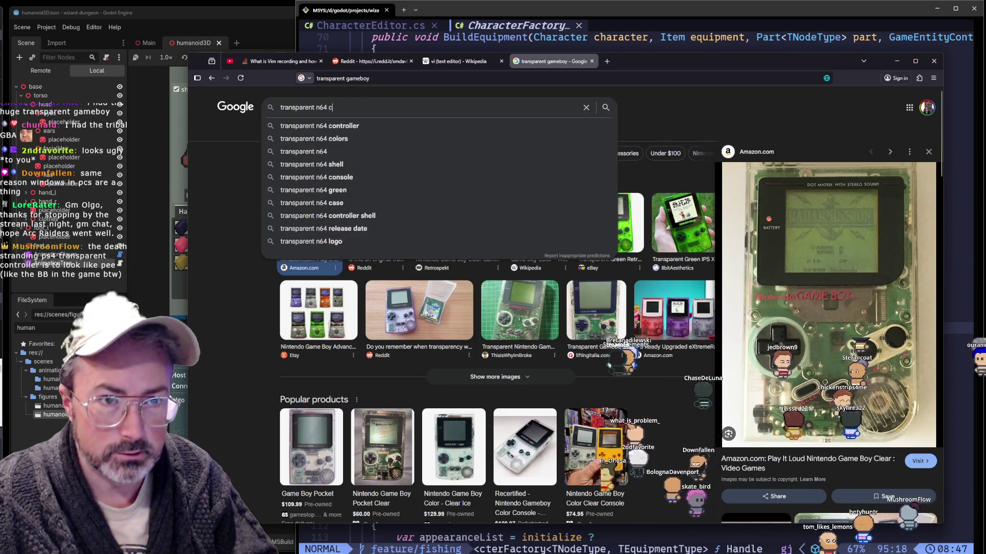
text(ontroller)
key(Return)
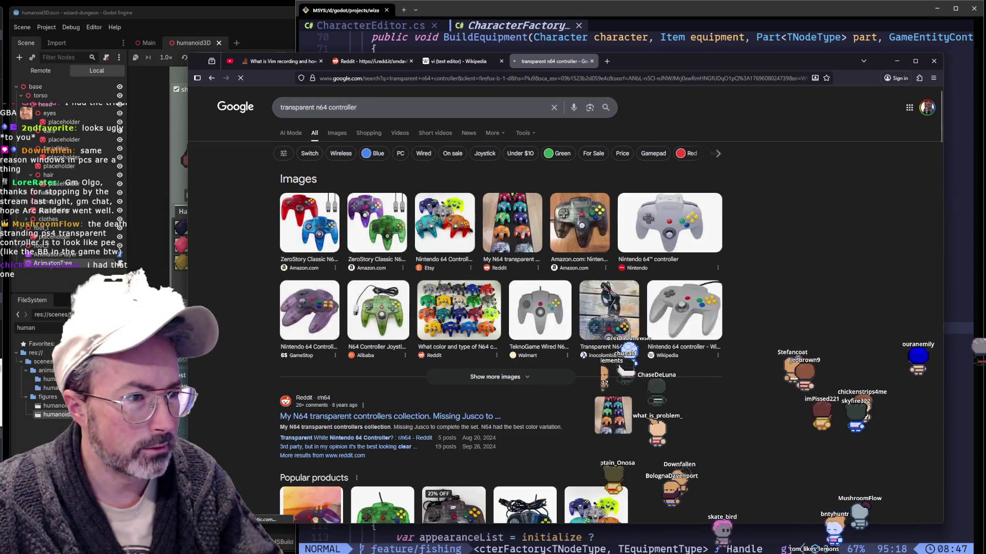
Browse transparent N64 controller image previews up to the Teknogame clear purple controller
click(381, 223)
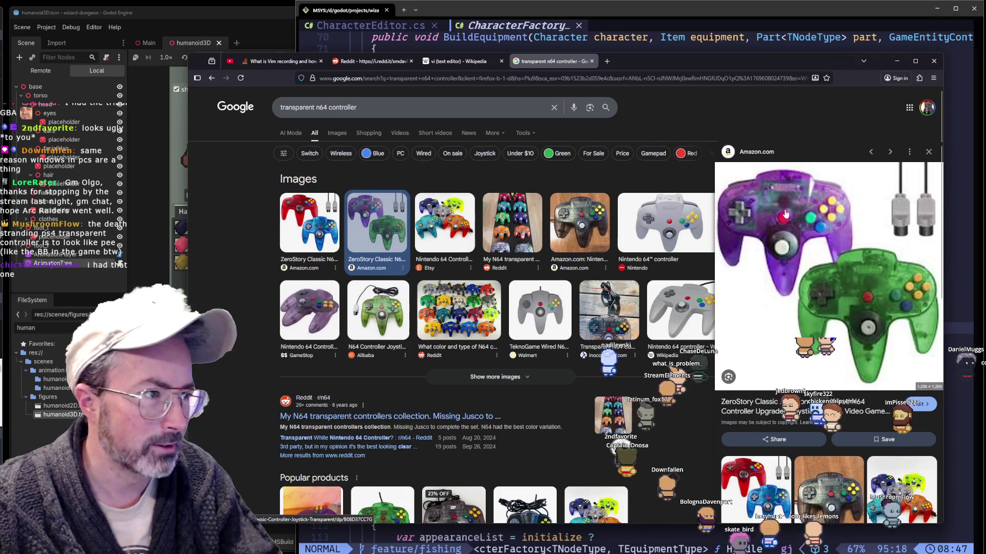
click(339, 133)
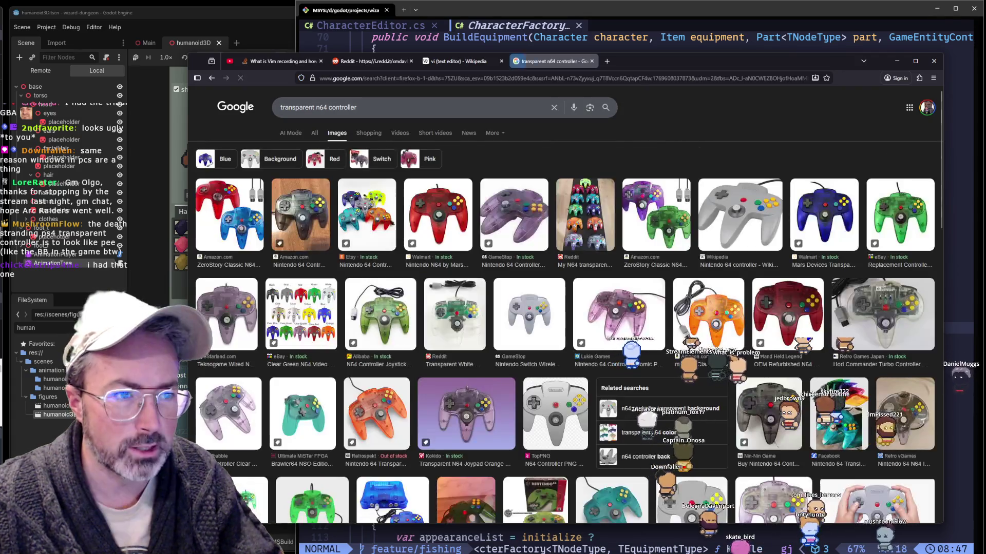
click(503, 397)
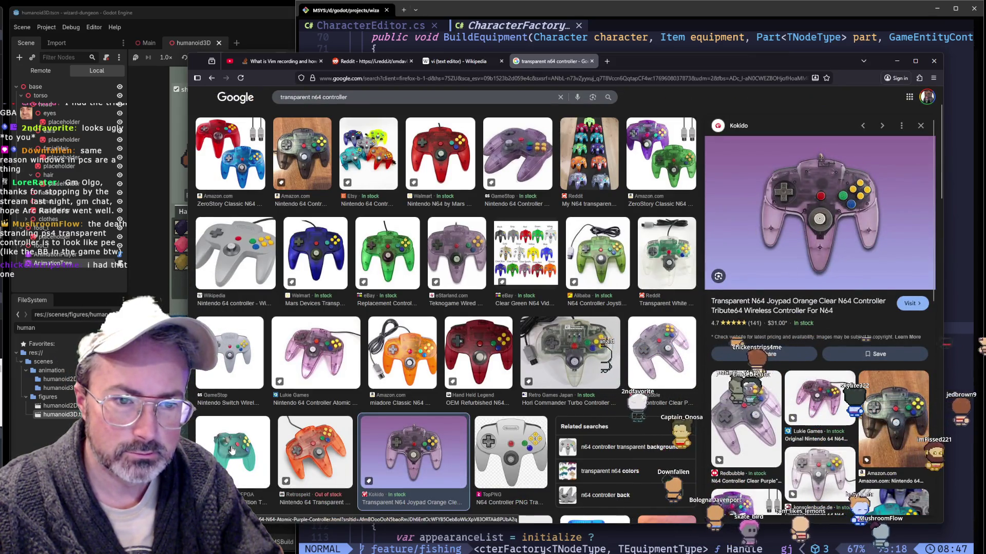
key(Left)
key(Left)
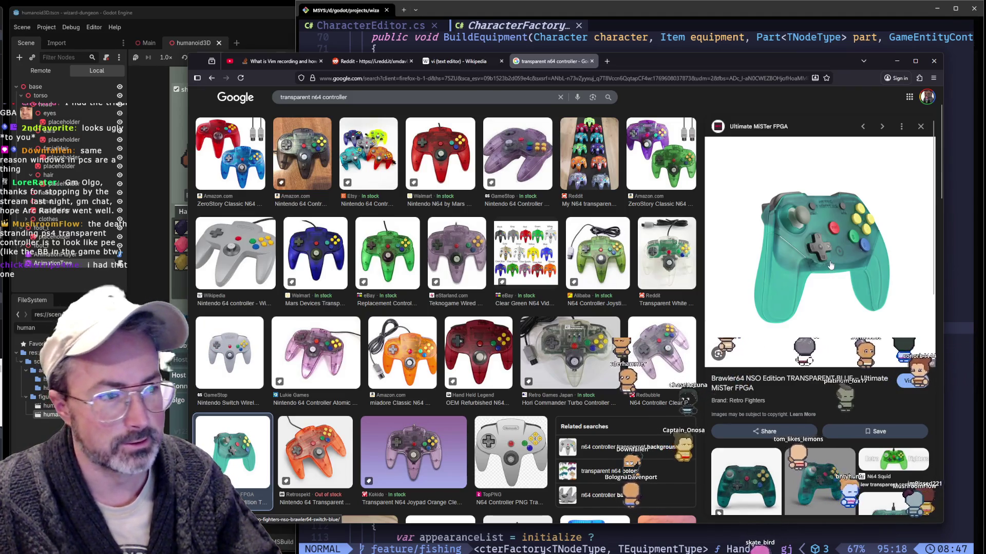
key(Left)
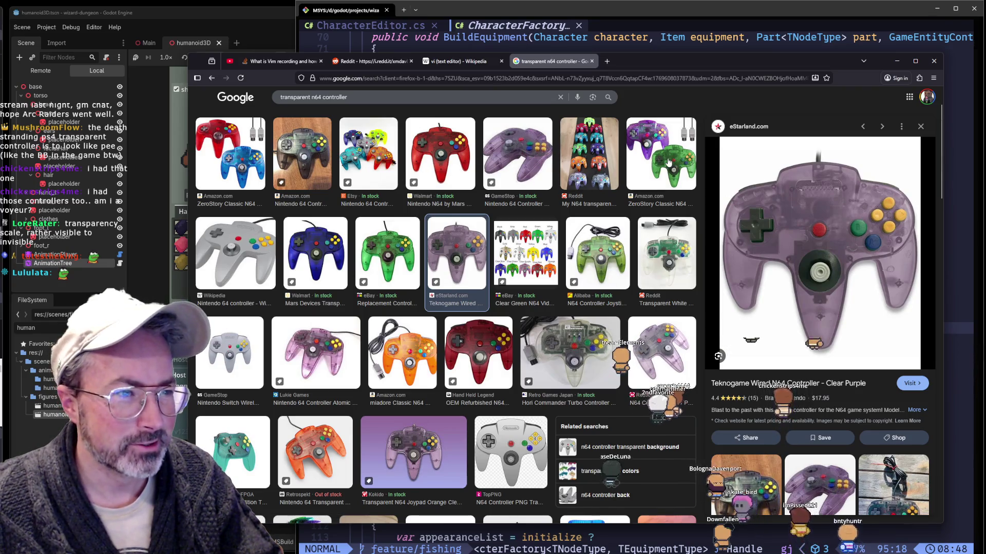
Preview the ZeroStory, transparent white Reddit, Hori Commander Turbo and blue Temu N64 controllers
click(667, 160)
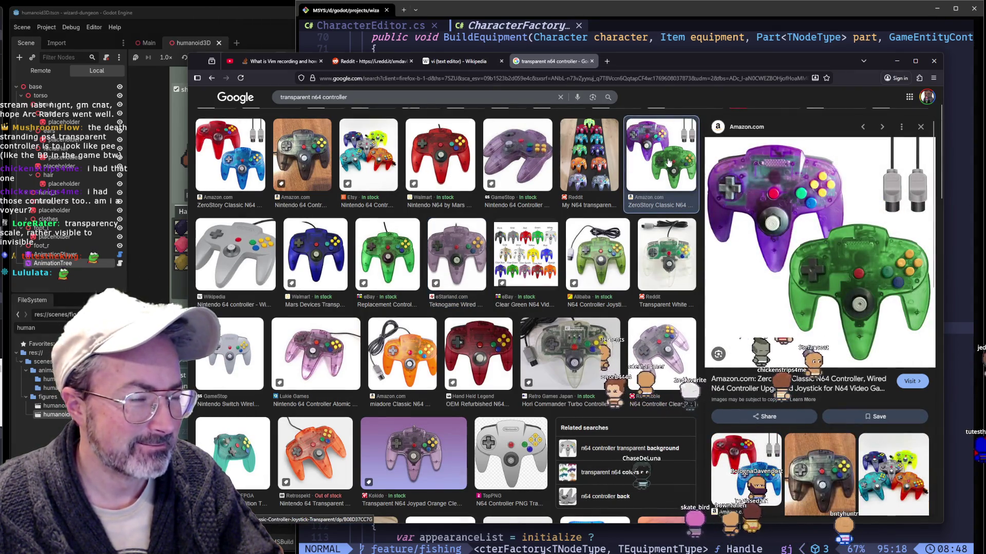
click(675, 263)
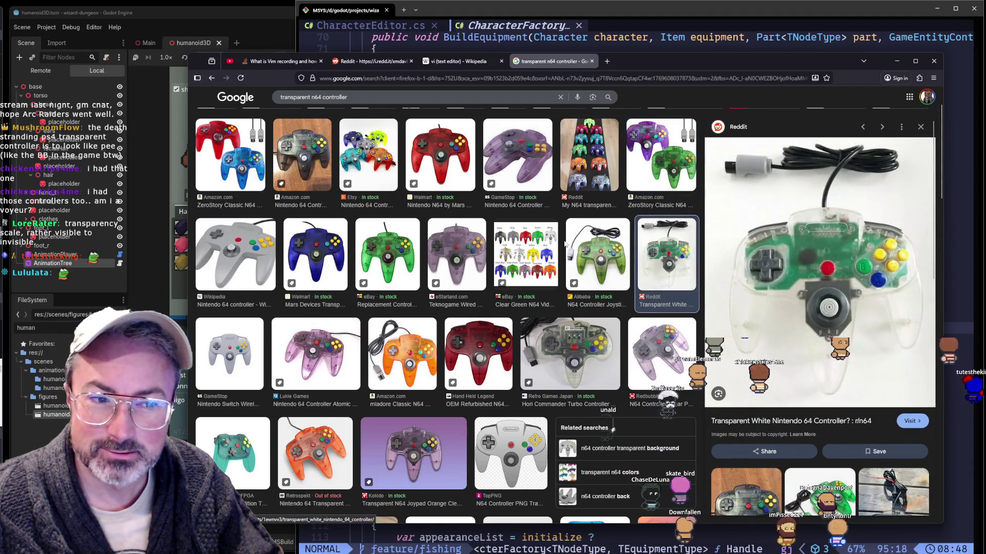
scroll(563, 245, down, 3)
scroll(563, 245, down, 2)
scroll(562, 245, down, 1)
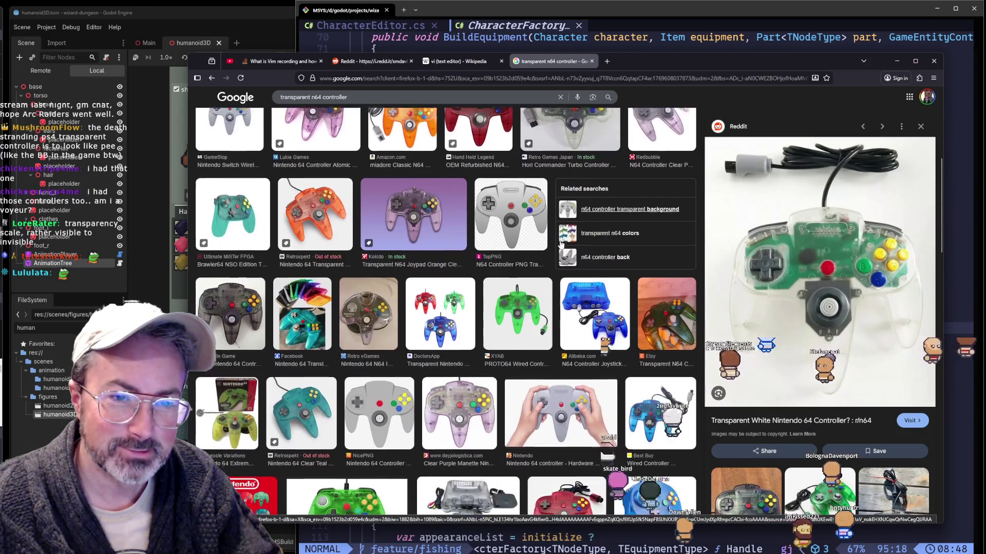
scroll(560, 243, down, 2)
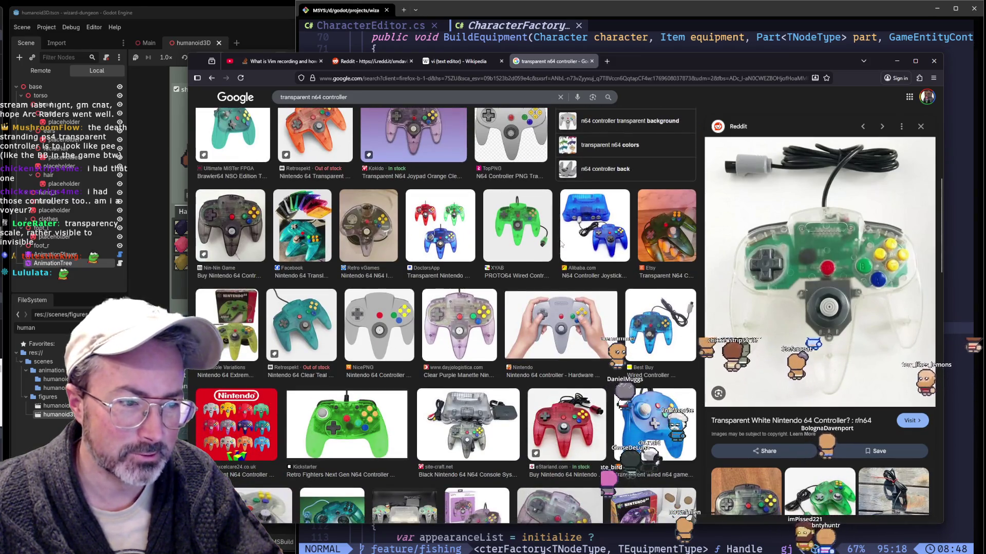
scroll(560, 244, down, 1)
scroll(560, 245, down, 1)
scroll(559, 245, down, 1)
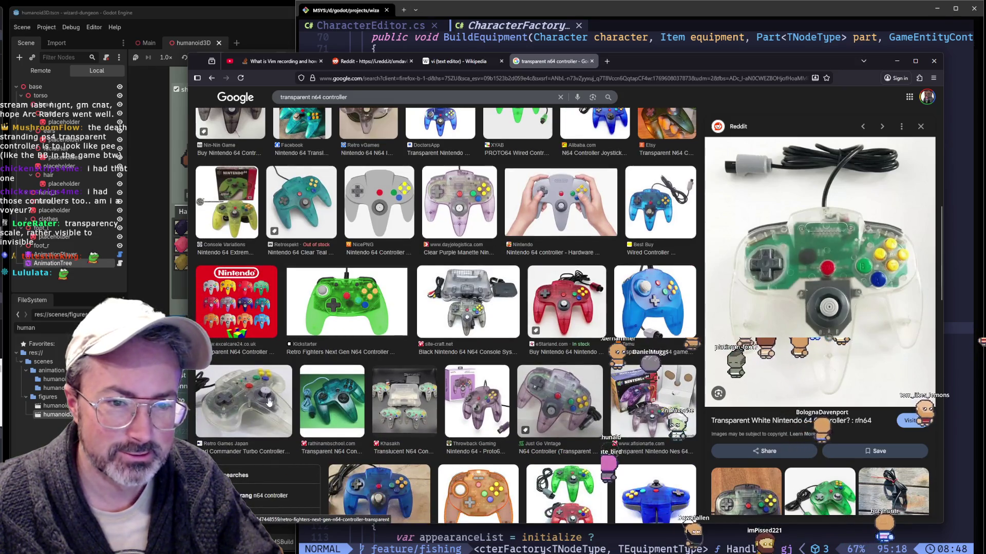
click(269, 401)
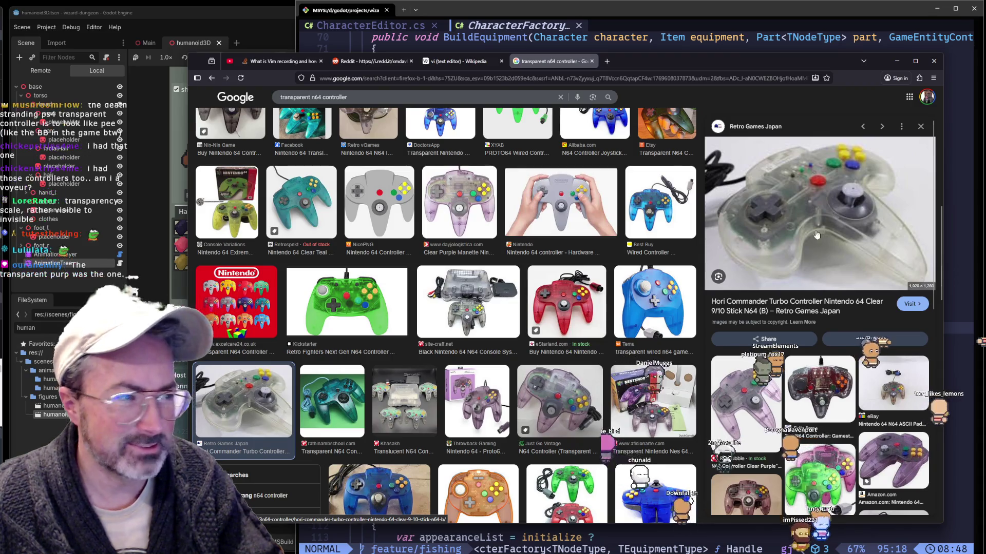
click(659, 289)
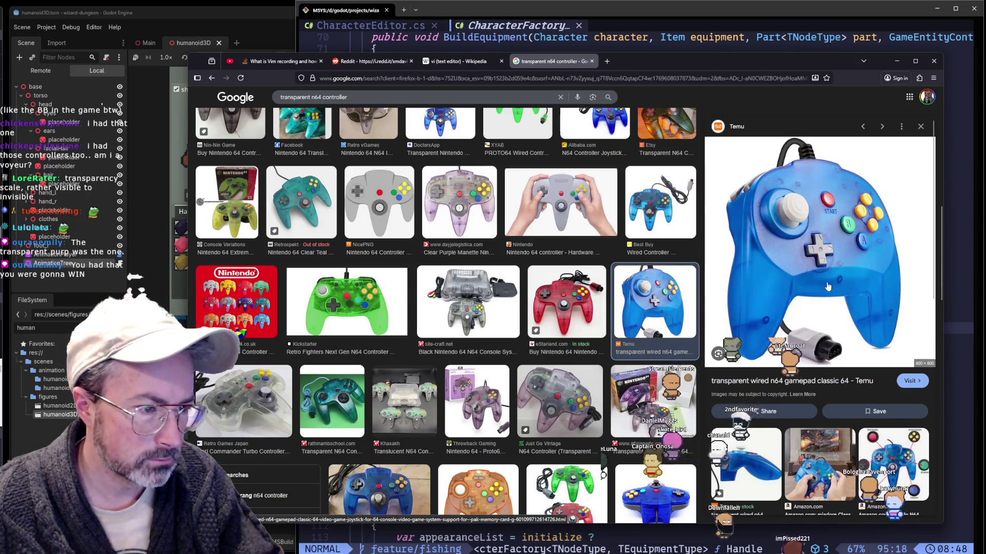
scroll(686, 282, up, 2)
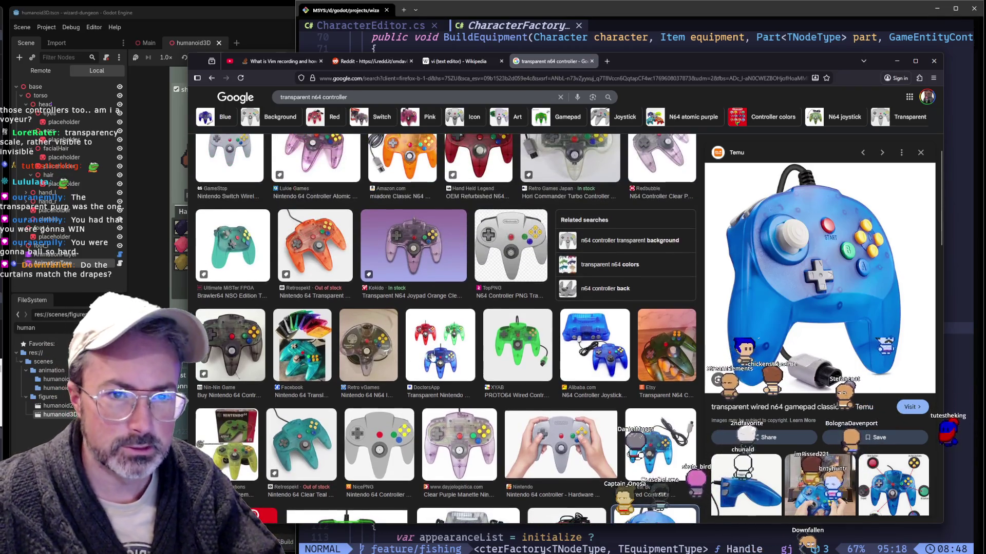
scroll(429, 383, up, 2)
scroll(436, 375, up, 3)
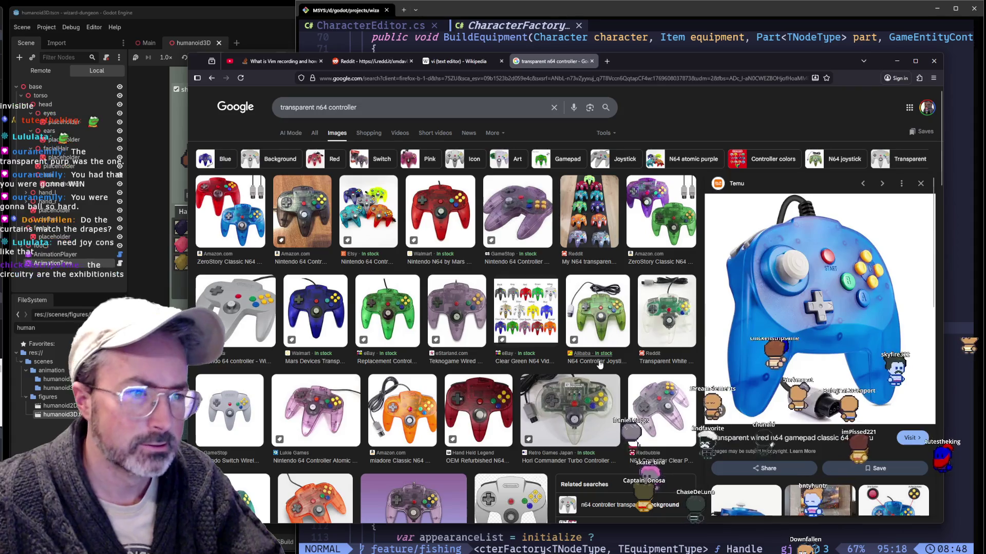
Preview the transparent white controller once more, then close the Google Images tab
click(662, 330)
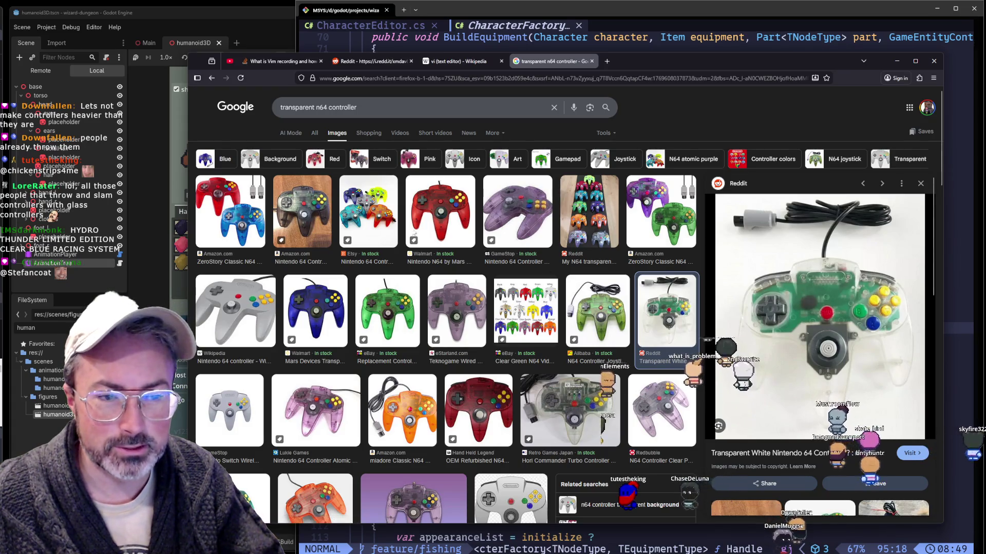
click(592, 61)
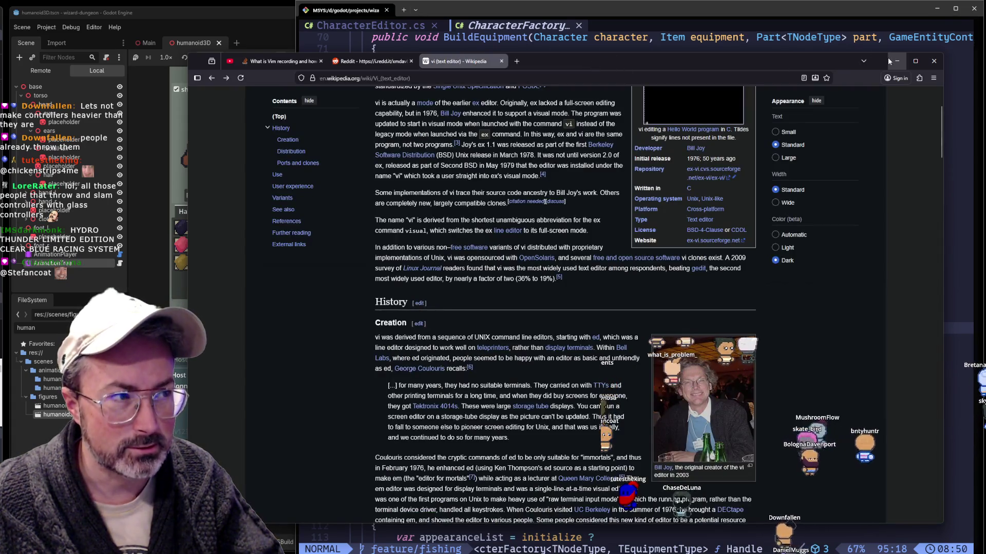
Switch away from Firefox so the Neovim C# code is in front
key(alt+Tab)
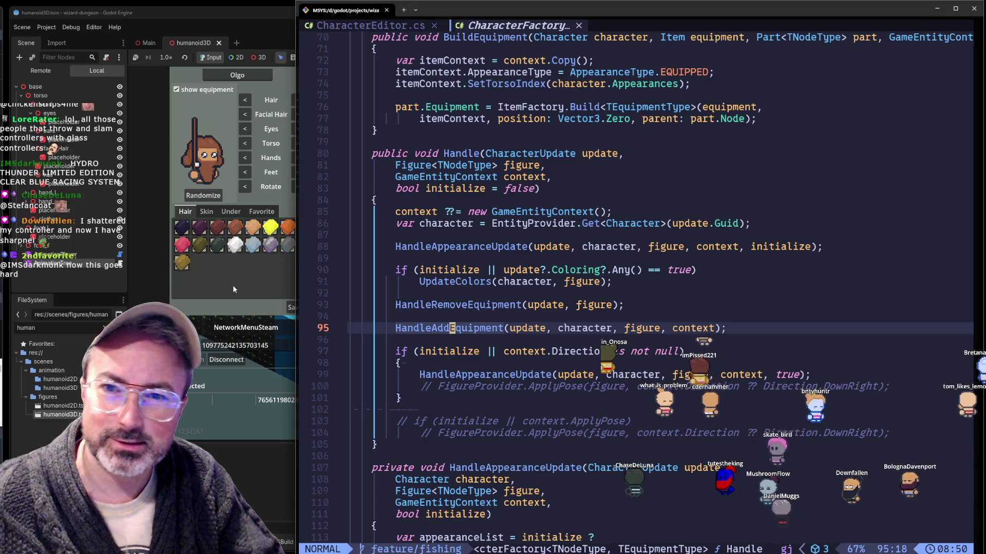
Glance at the running Godot game, return to Firefox and start a new tab
key(alt+Tab)
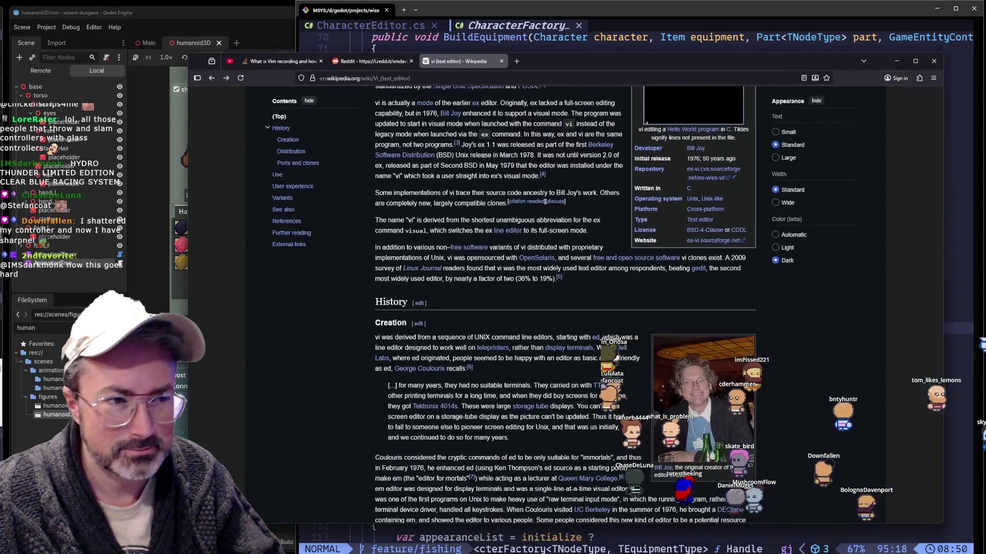
key(alt+Tab)
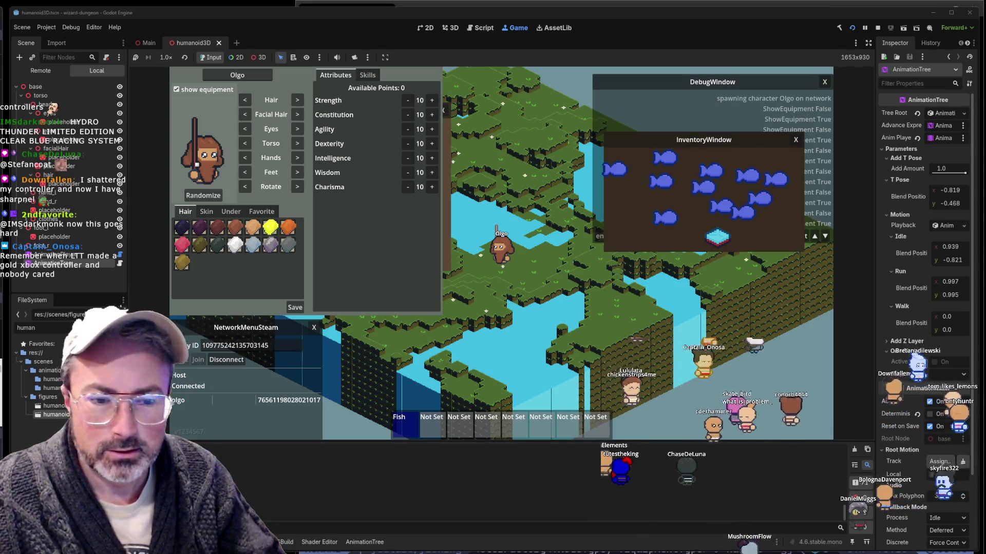
key(alt+Tab)
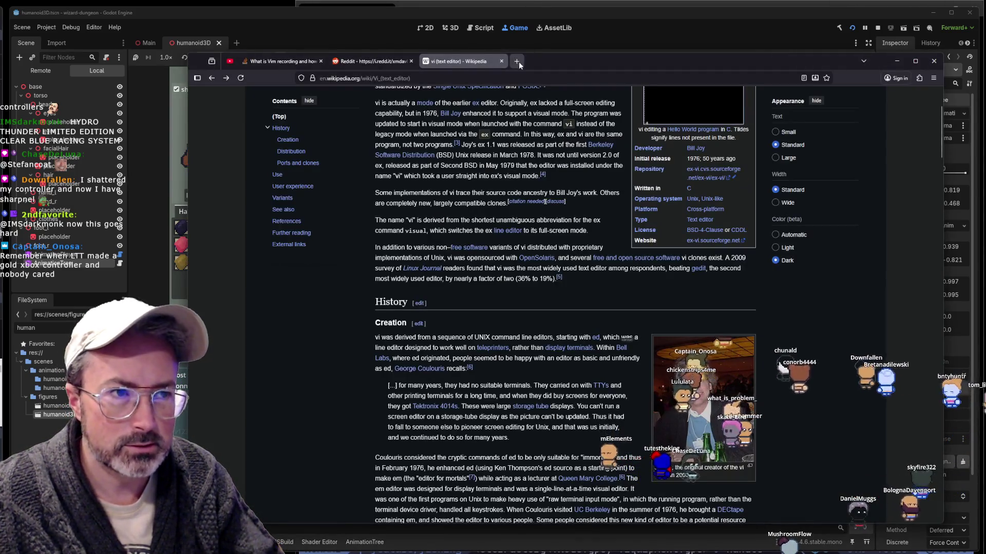
click(518, 62)
text(old xbox controller)
Search 'gold xbox controller' images, preview the red gold-chrome controller, then minimize Firefox
key(Return)
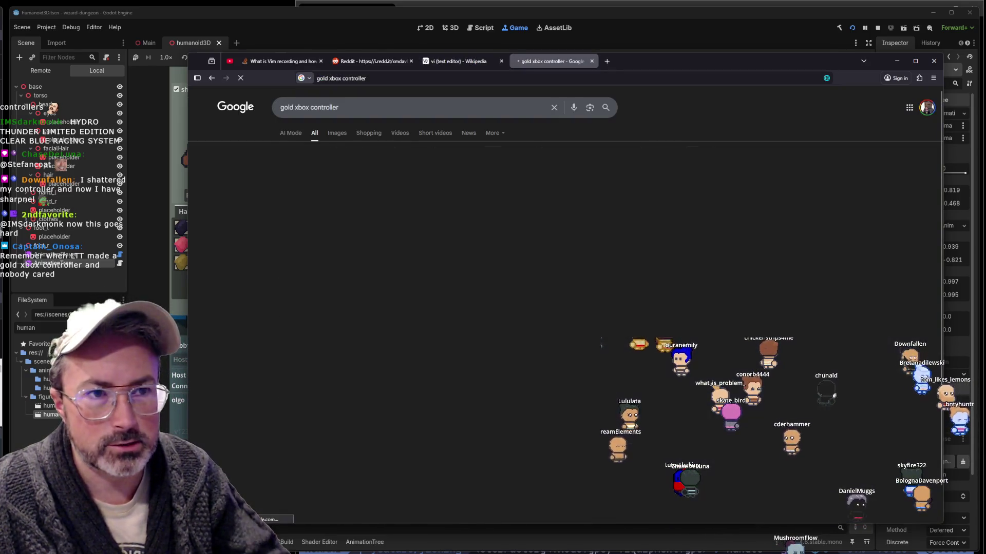
click(337, 133)
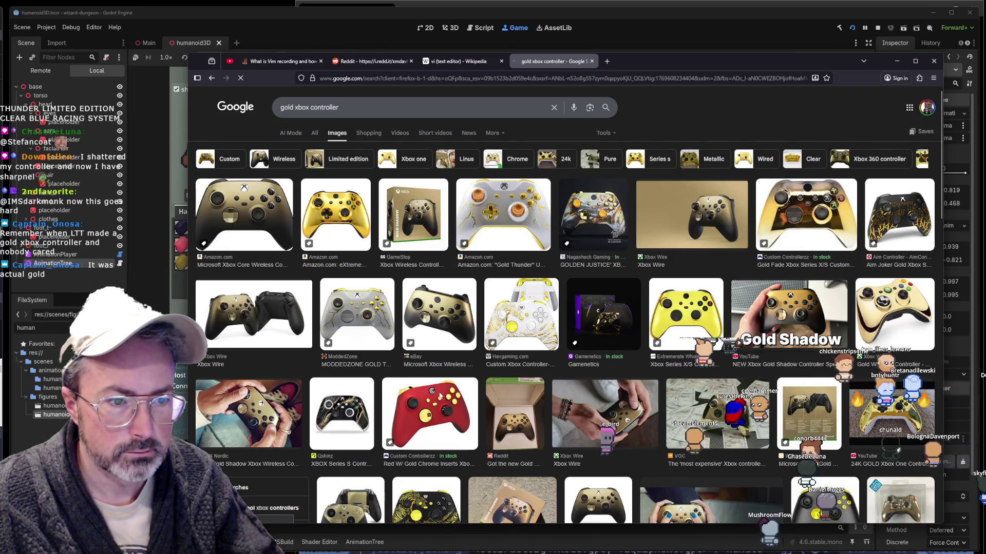
click(429, 414)
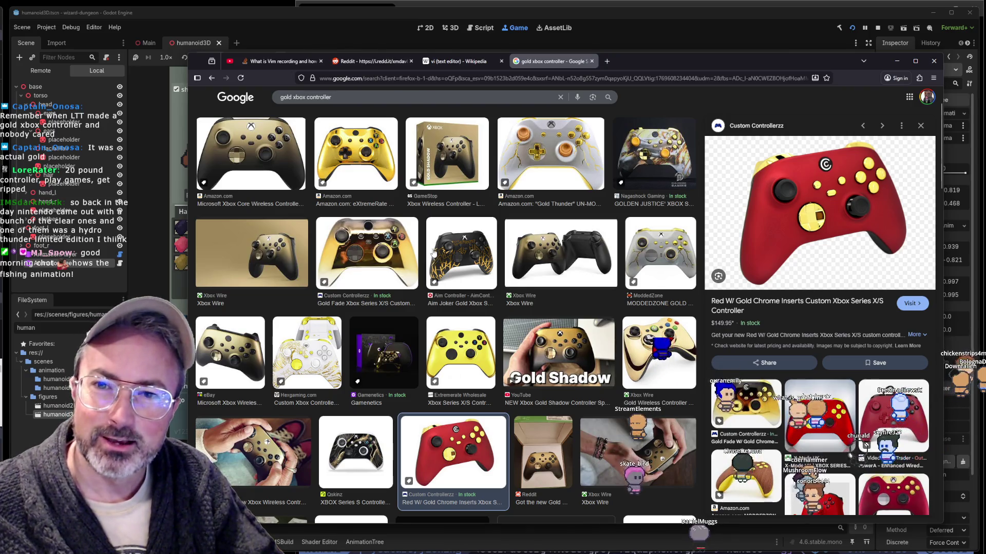
double_click(891, 61)
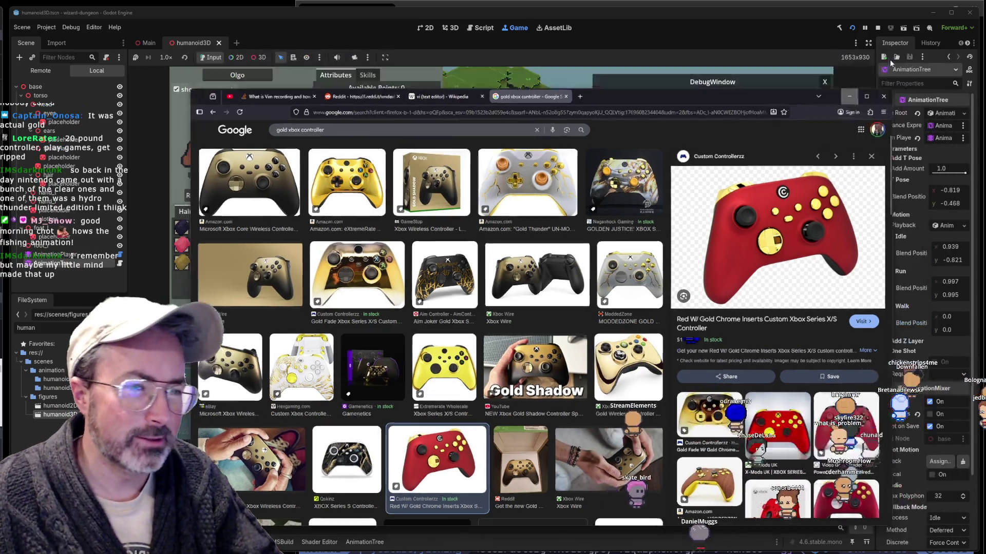
click(848, 96)
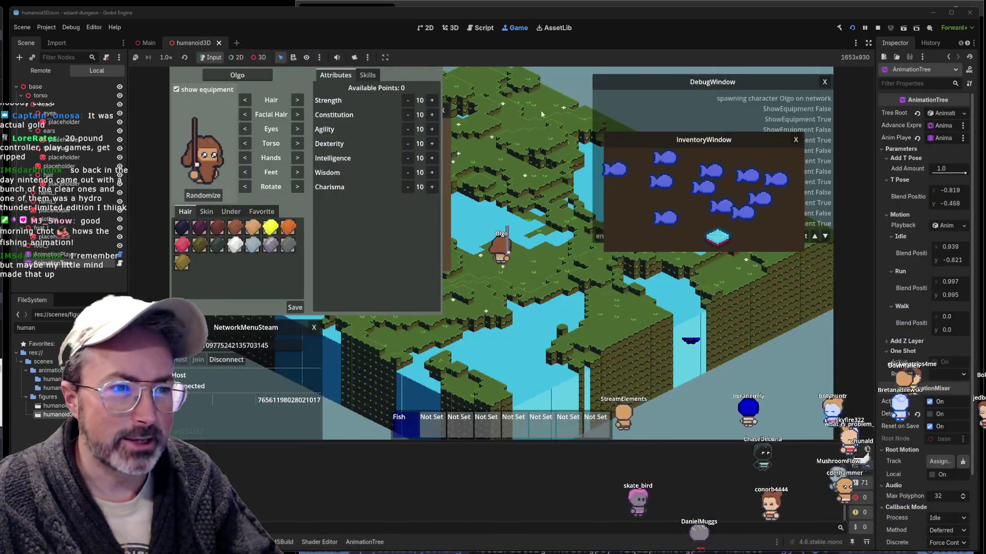
Raise the rod, cast and reel in the fishing window, then stop the running game
click(496, 294)
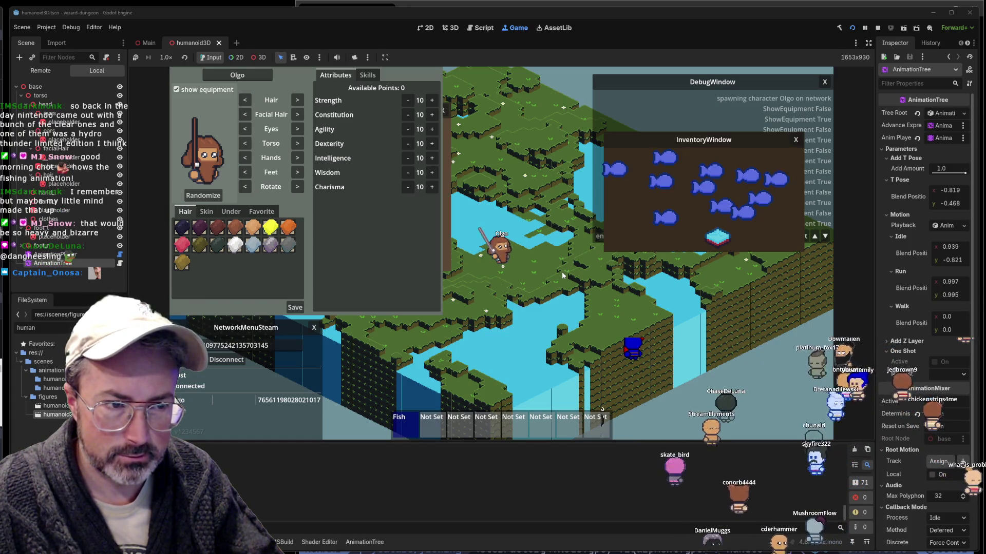
click(461, 222)
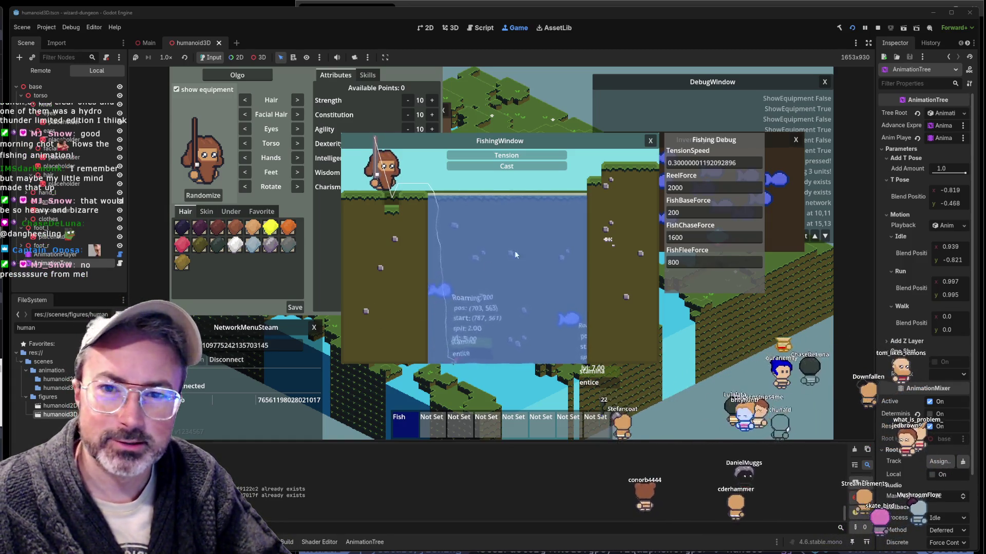
click(469, 247)
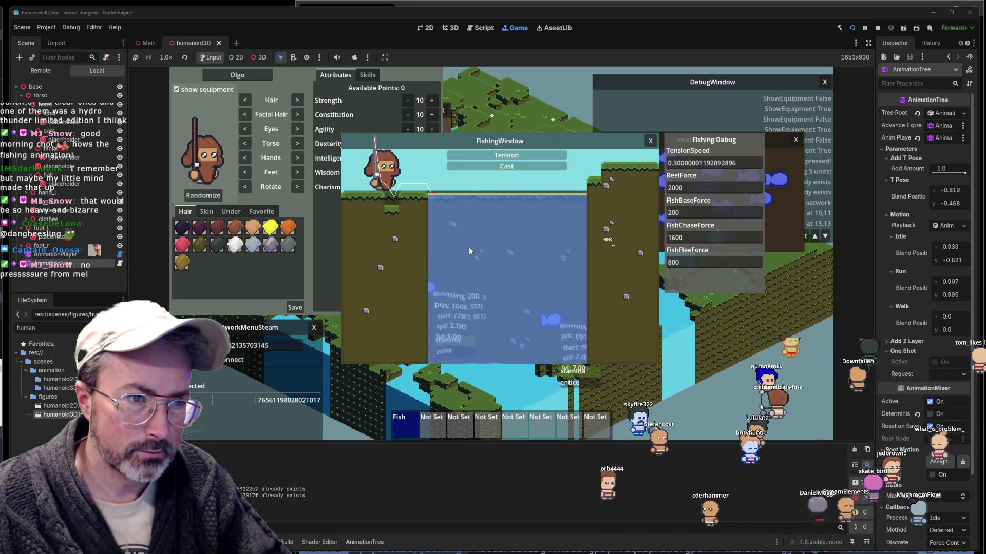
click(469, 248)
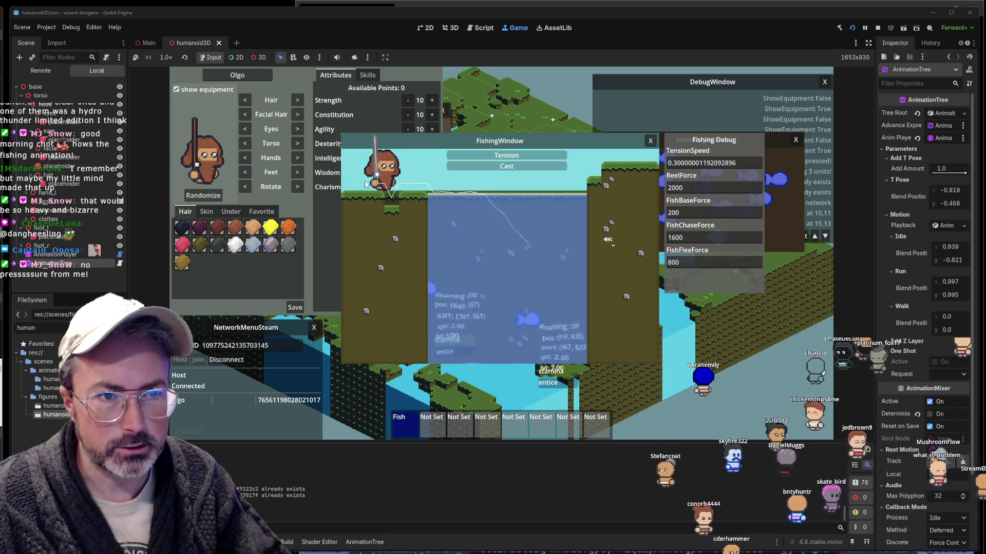
click(879, 27)
key(alt+Tab)
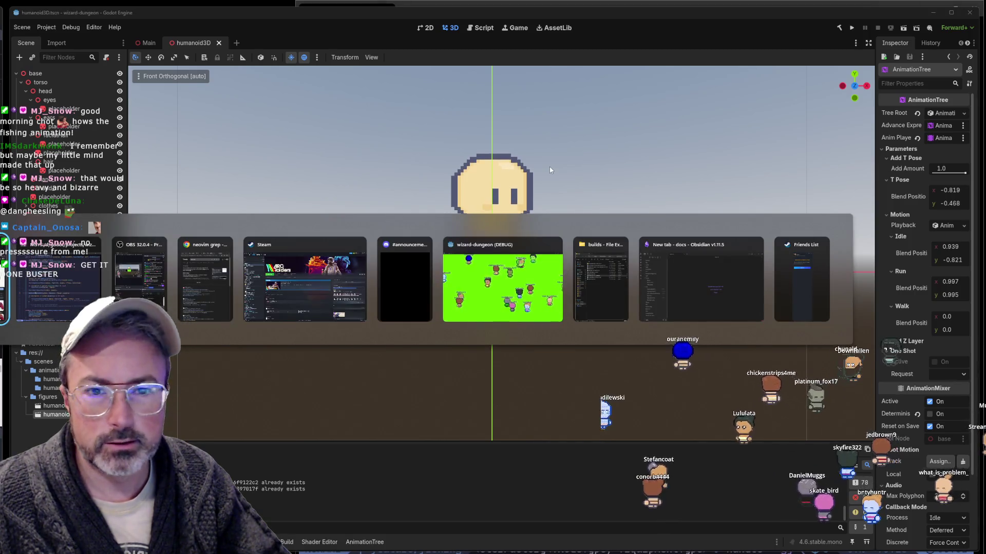
Fuzzy-find 'manequi' in the Files picker and open Mannequin3D.cs
key(alt+Tab)
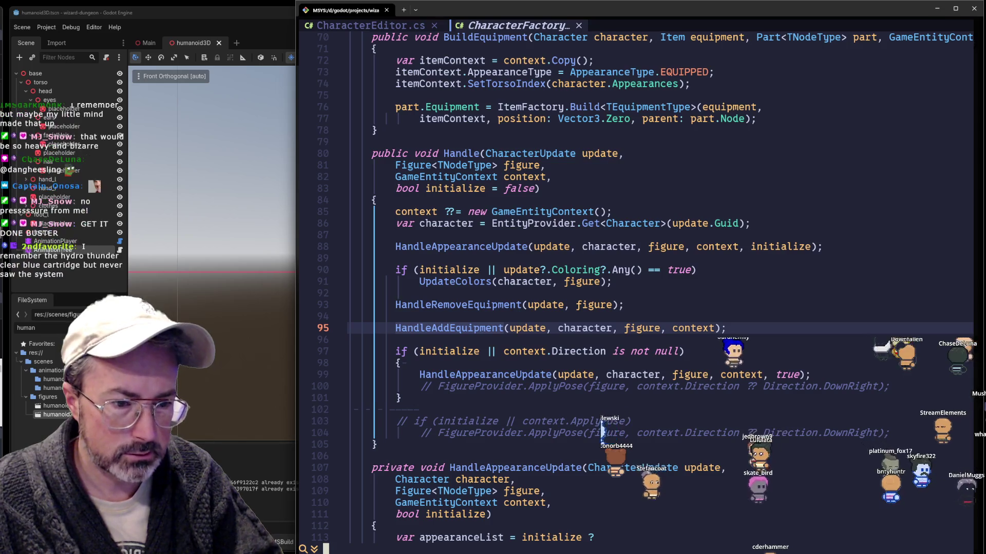
key(space)
key(f)
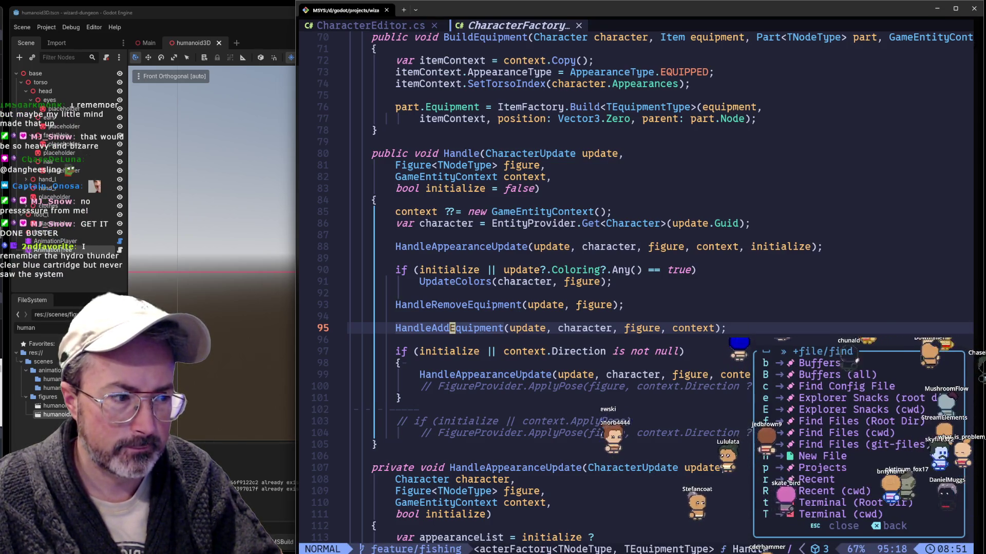
key(f)
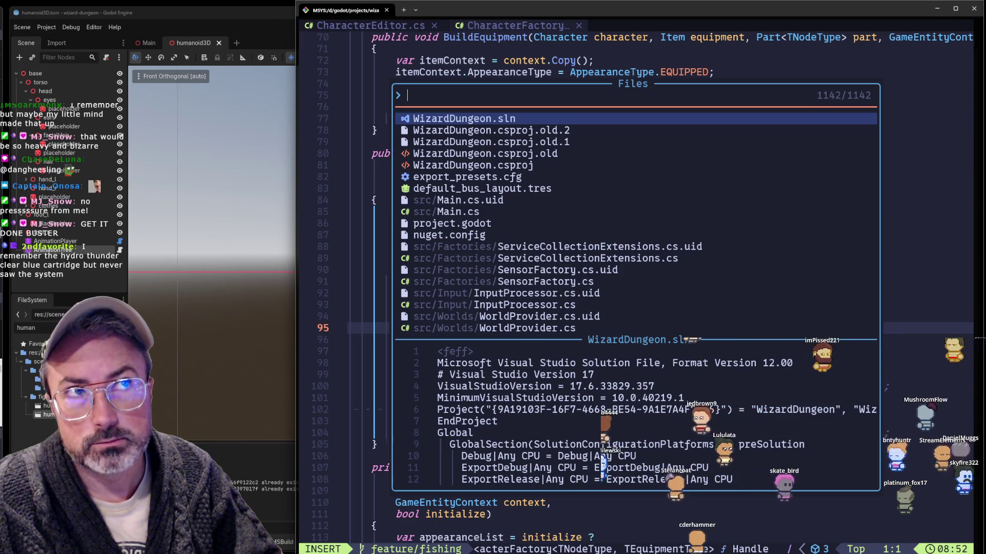
text(b)
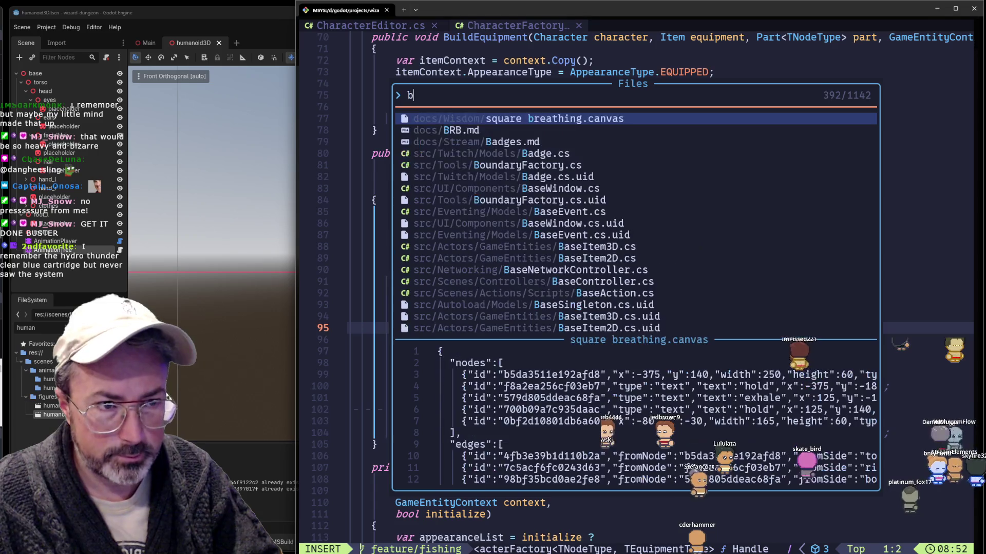
key(BackSpace)
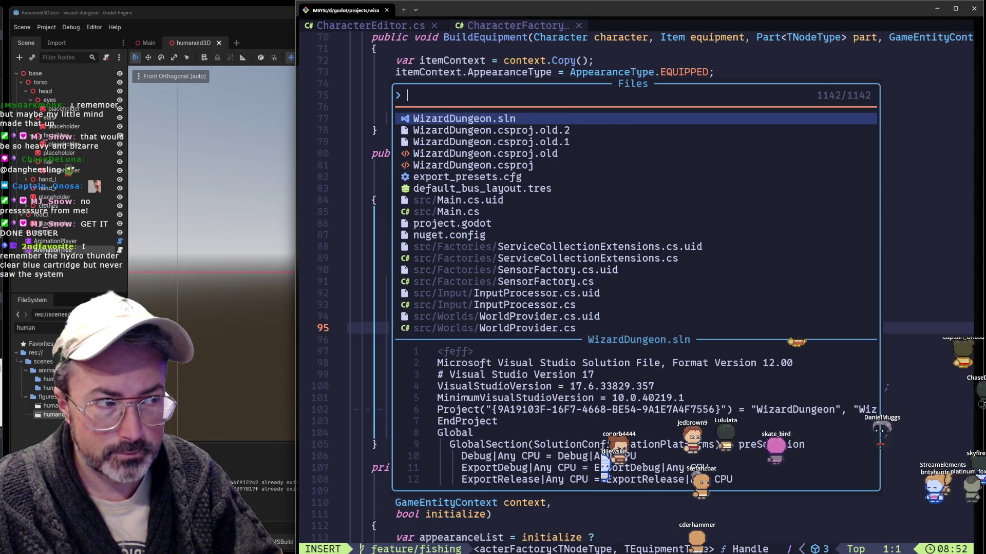
text(manequi)
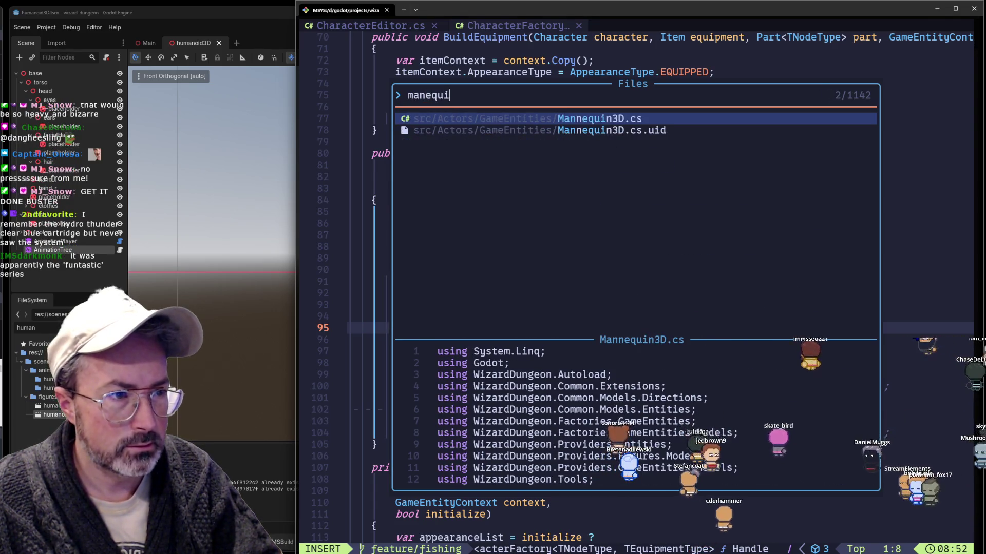
key(Return)
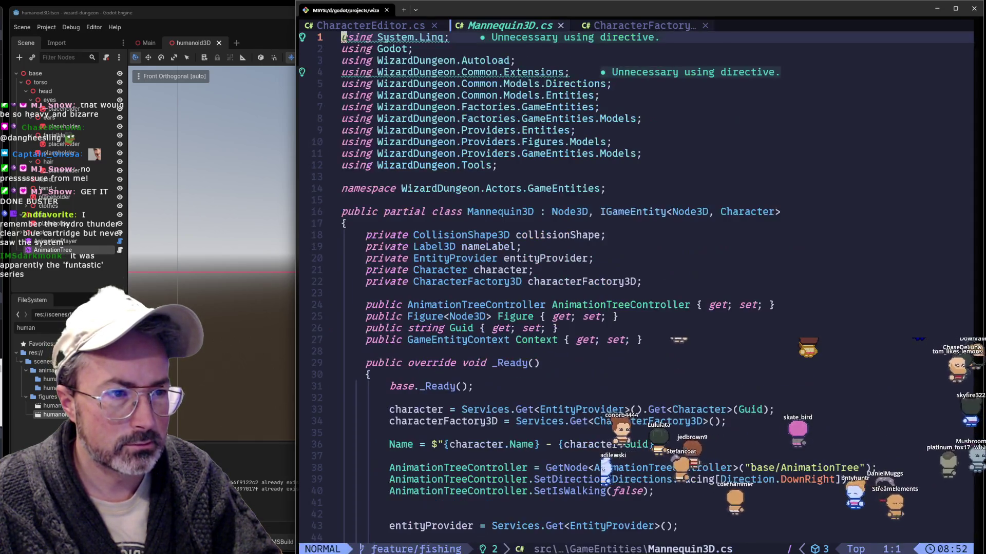
Skim Mannequin3D.cs around _Ready, then jump back to the Handle call in CharacterEditor.cs
key(j)
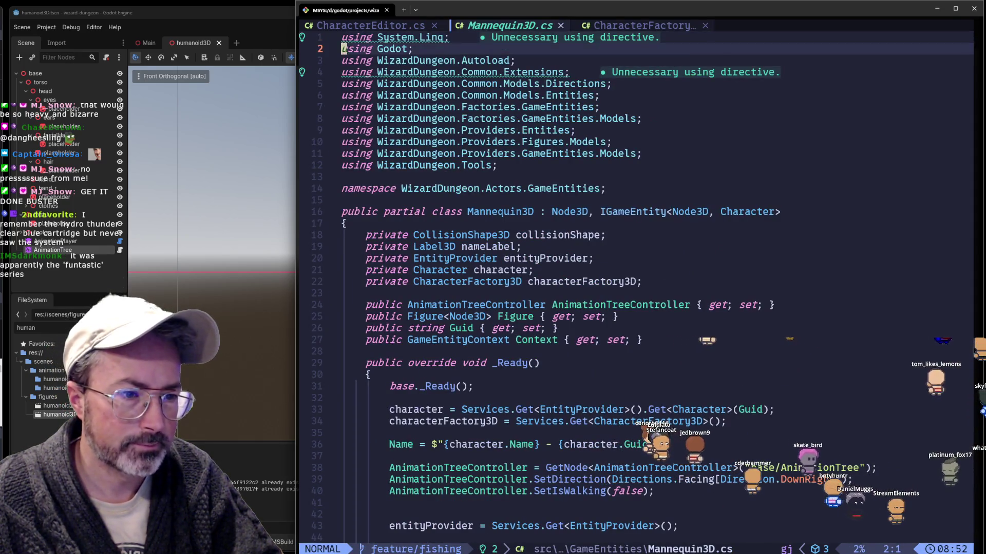
key(j)
key(j)
key(j)
key(j)
key(j)
key(j)
key(j)
key(j)
key(j)
key(j)
key(j)
key(j)
key(j)
key(j)
key(j)
key(k)
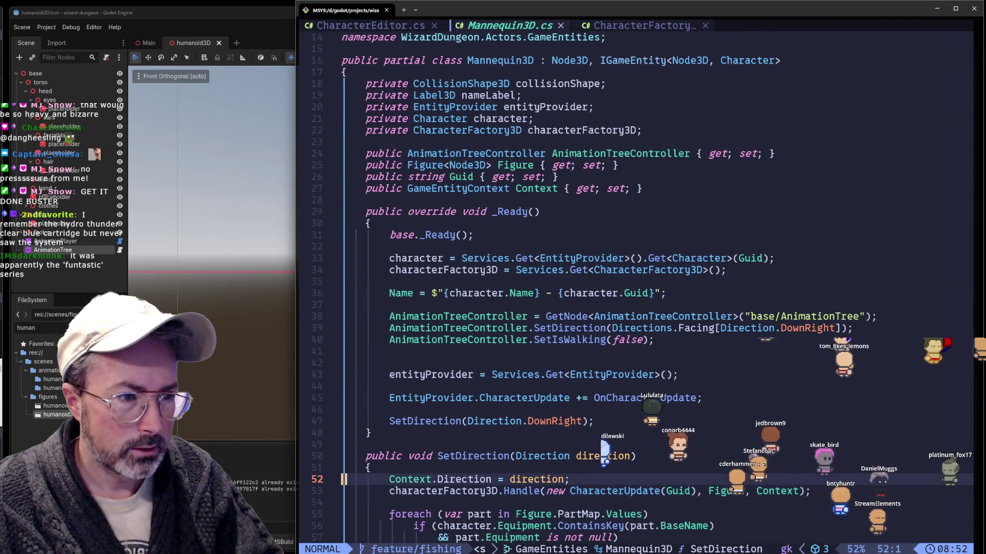
key(k)
key(k)
key(k)
key(k)
key(k)
key(k)
key(j)
key(j)
key(j)
key(j)
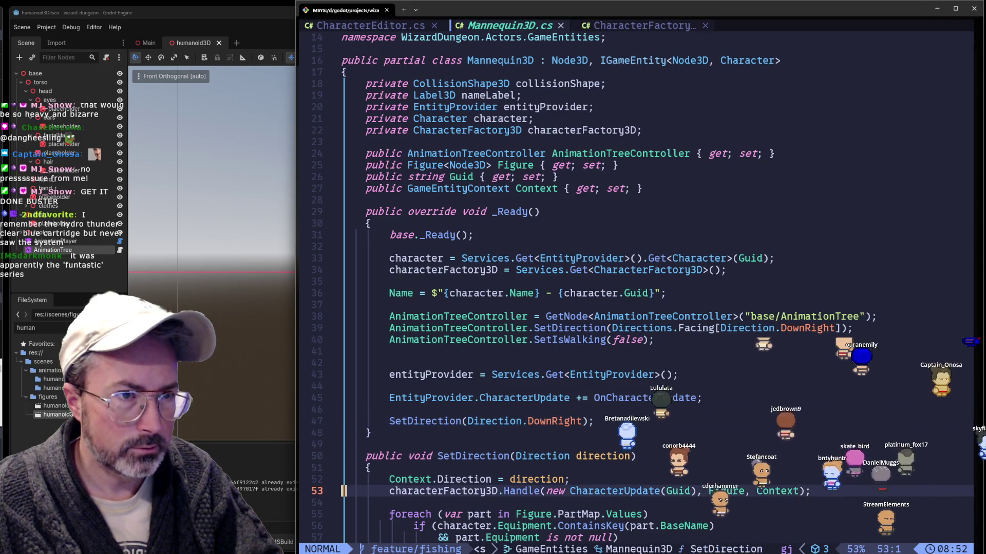
key(ctrl+o)
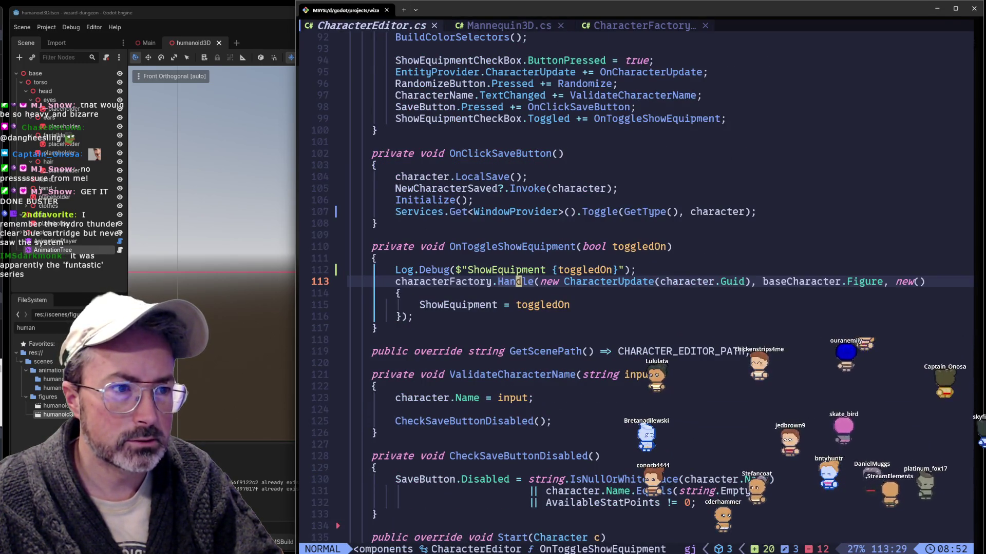
Browse the q: command history window and close it without running anything
key(q)
key(colon)
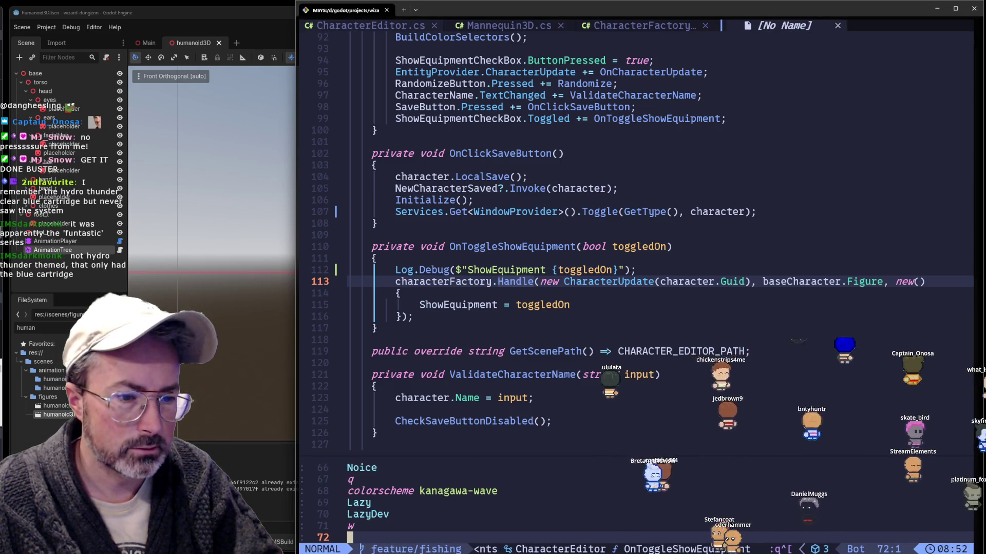
text(:q)
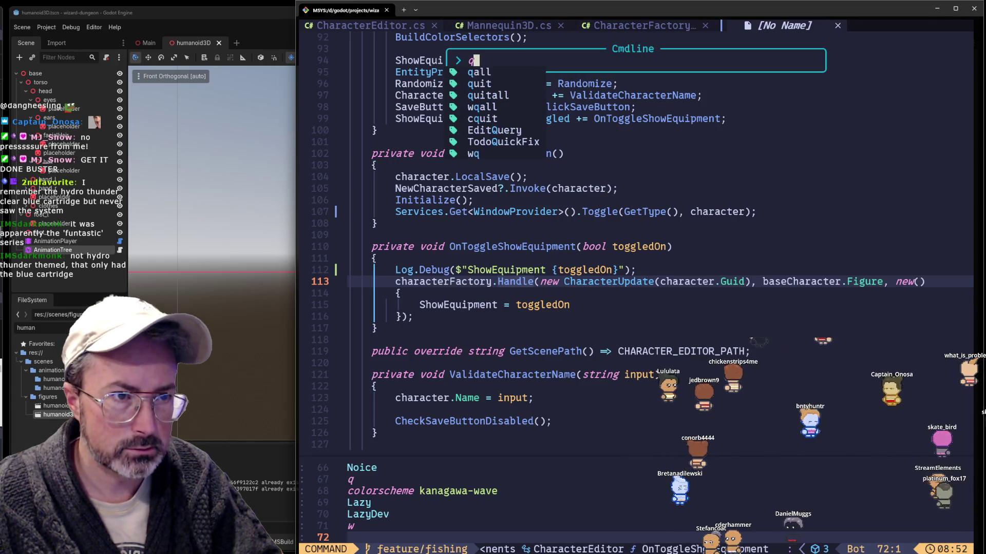
key(Escape)
key(k)
key(k)
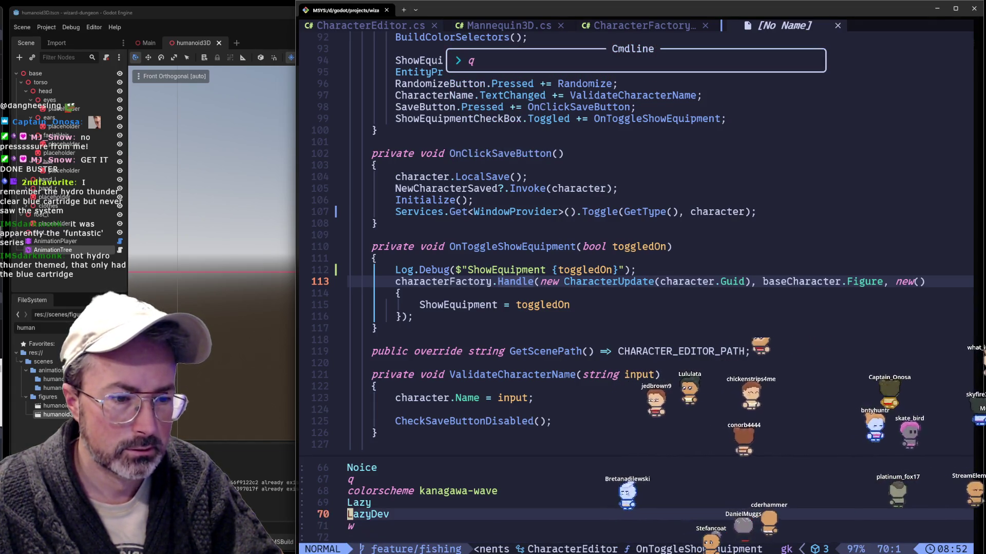
key(k)
key(k)
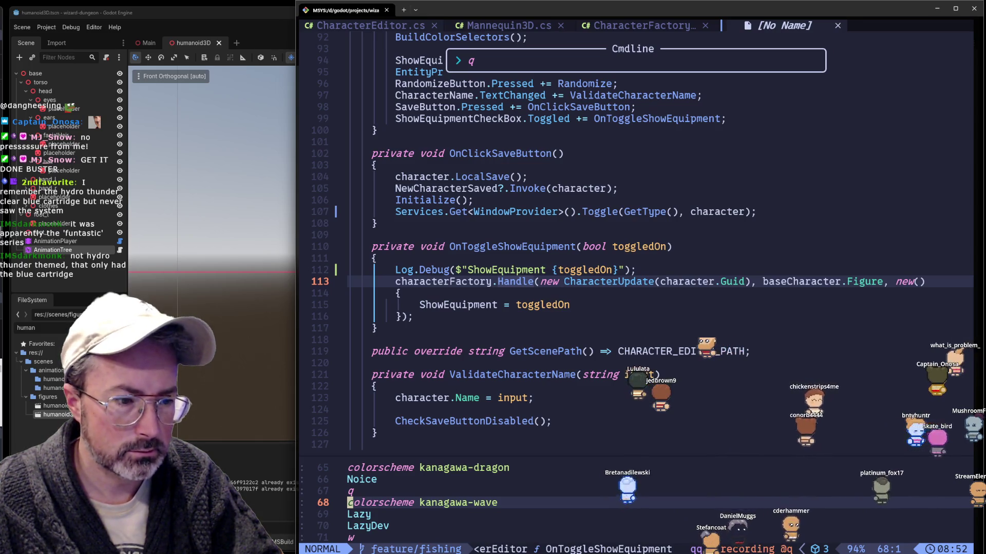
key(q)
key(colon)
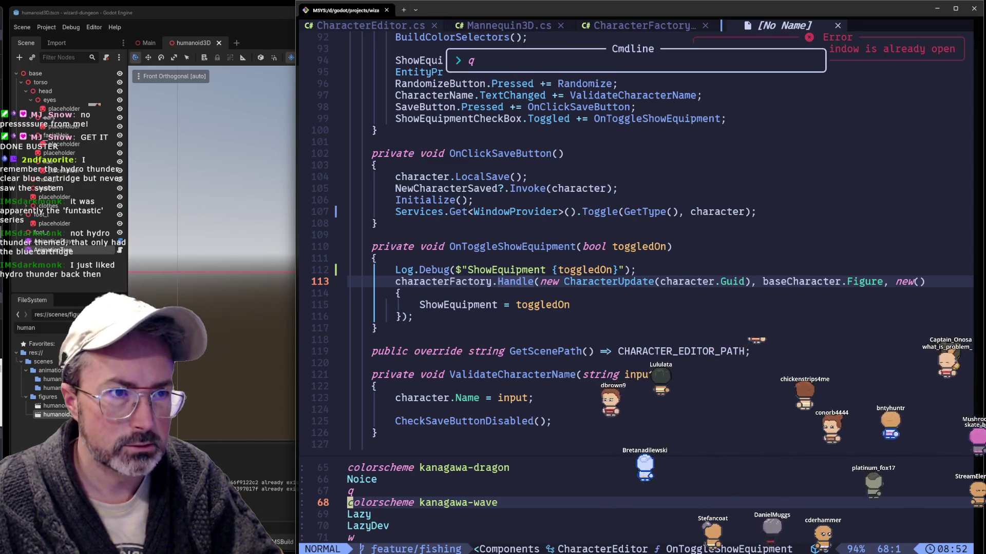
key(Return)
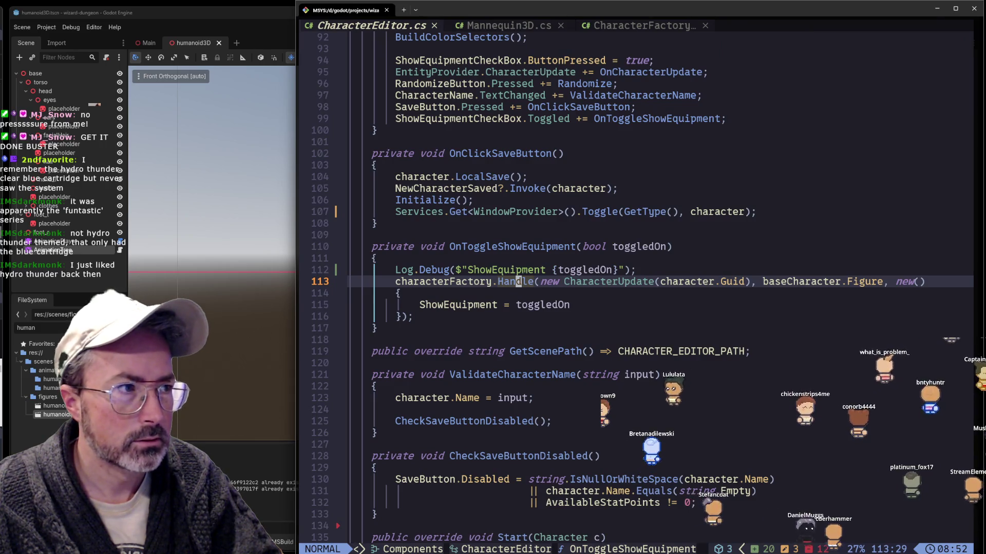
Look over OnToggleShowEquipment, then quit Neovim with :qa back to the shell
key(j)
key(j)
key(j)
key(j)
key(k)
key(k)
key(k)
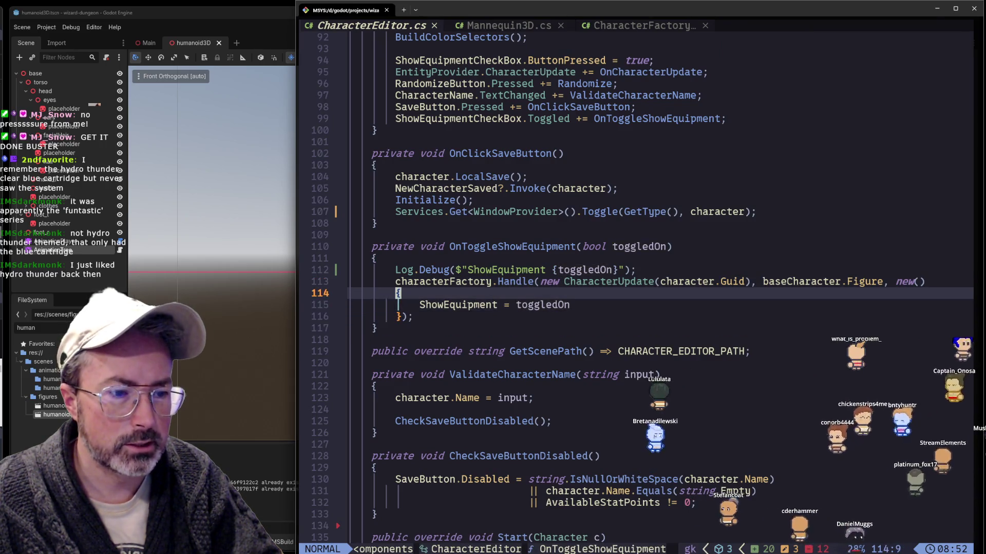
key(k)
key(k)
key(k)
key(k)
key(k)
key(k)
key(k)
key(k)
key(k)
key(k)
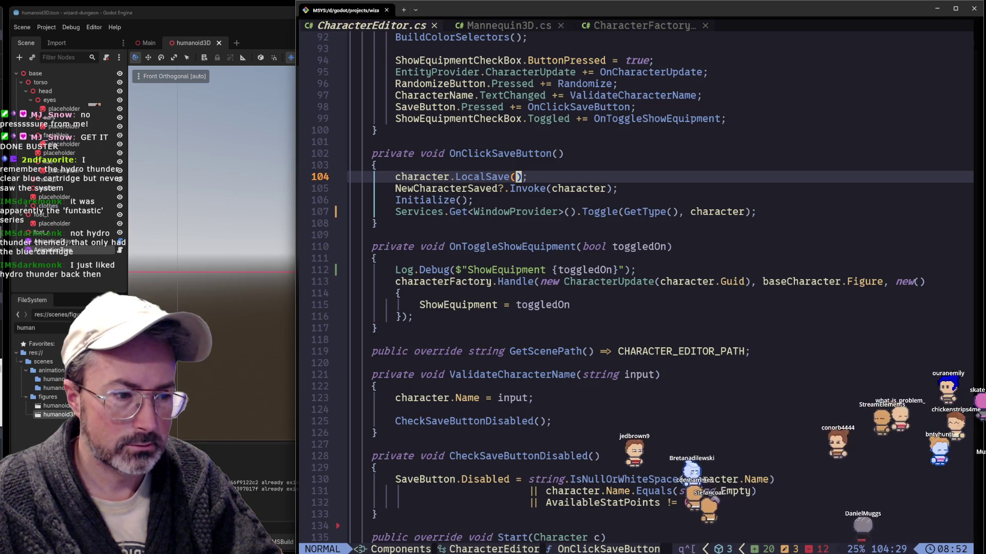
text(:qa)
key(Return)
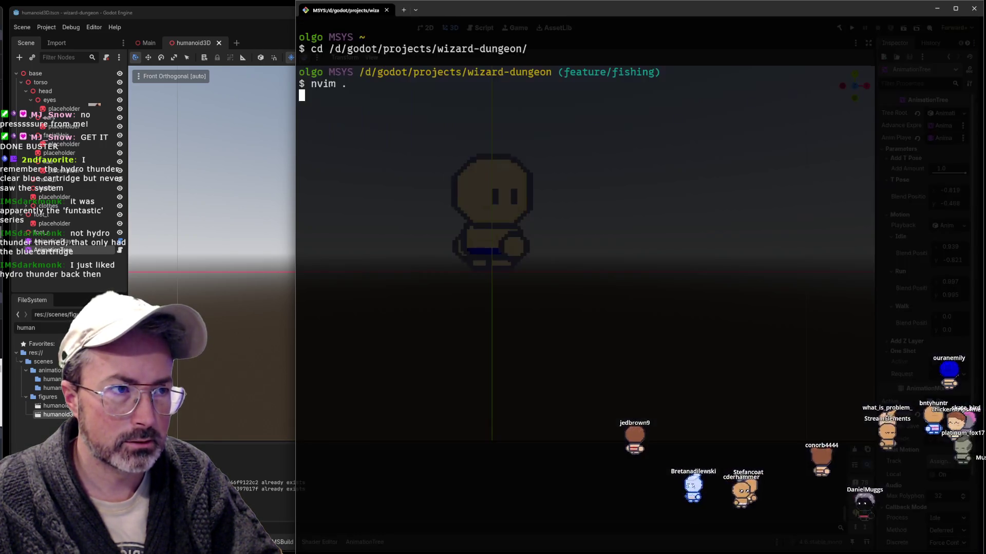
Relaunch nvim . in wizard-dungeon and close the file explorer sidebar
key(Up)
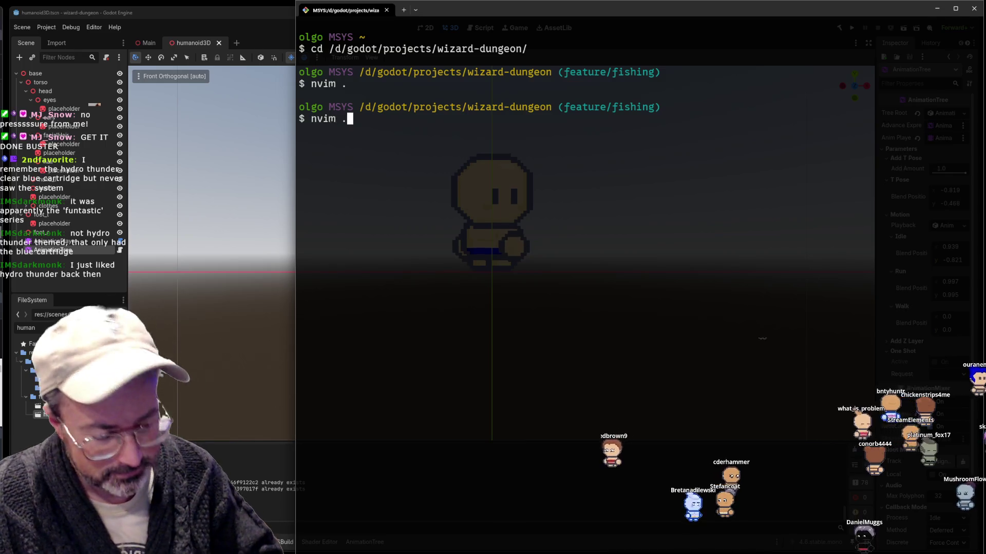
key(Return)
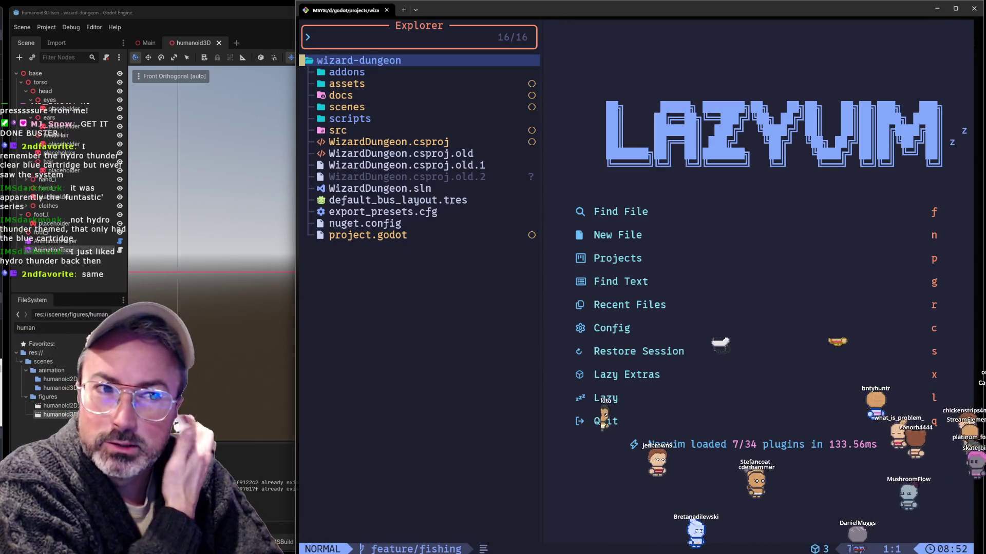
key(space)
key(e)
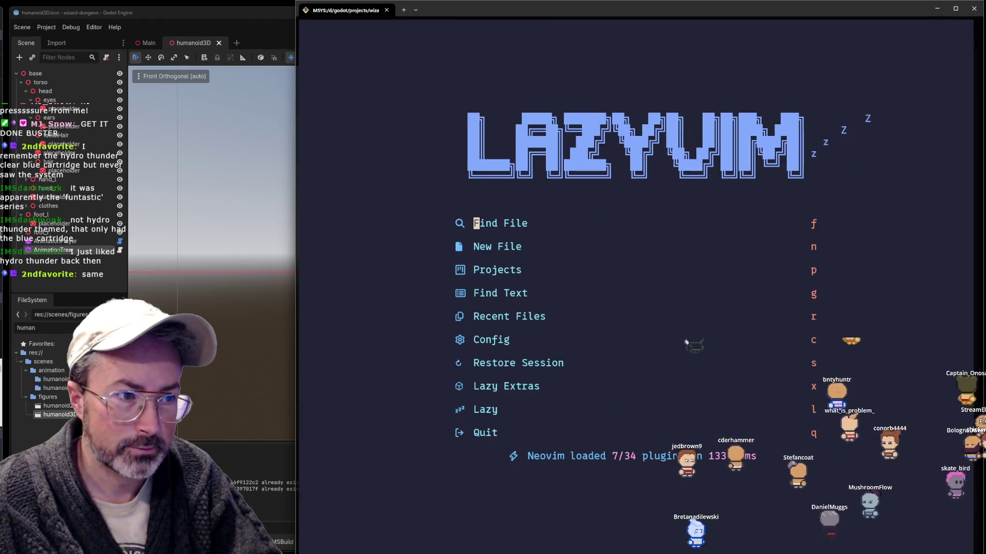
Fuzzy-find 'manneq' to open Mannequin3D.cs, then bring the Files picker up again
key(space)
key(f)
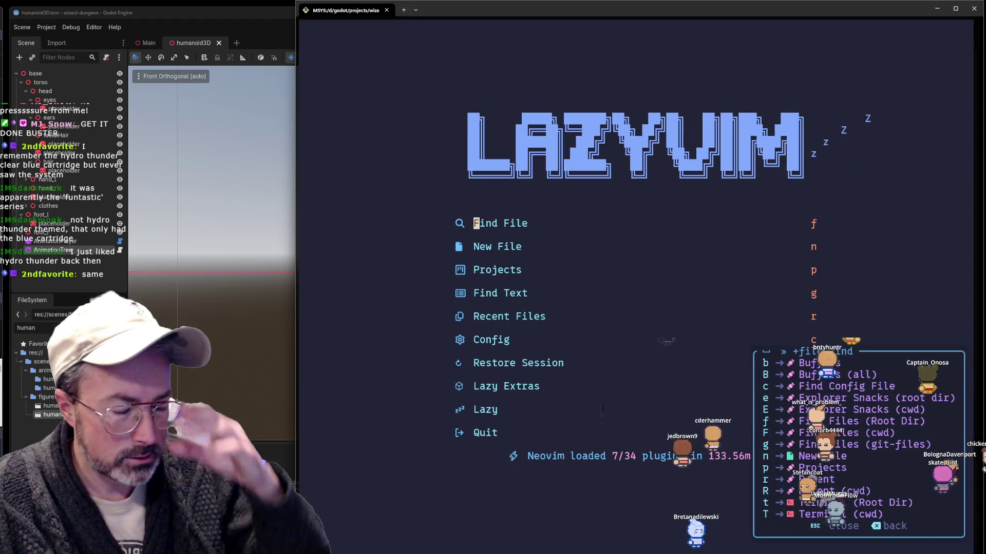
key(f)
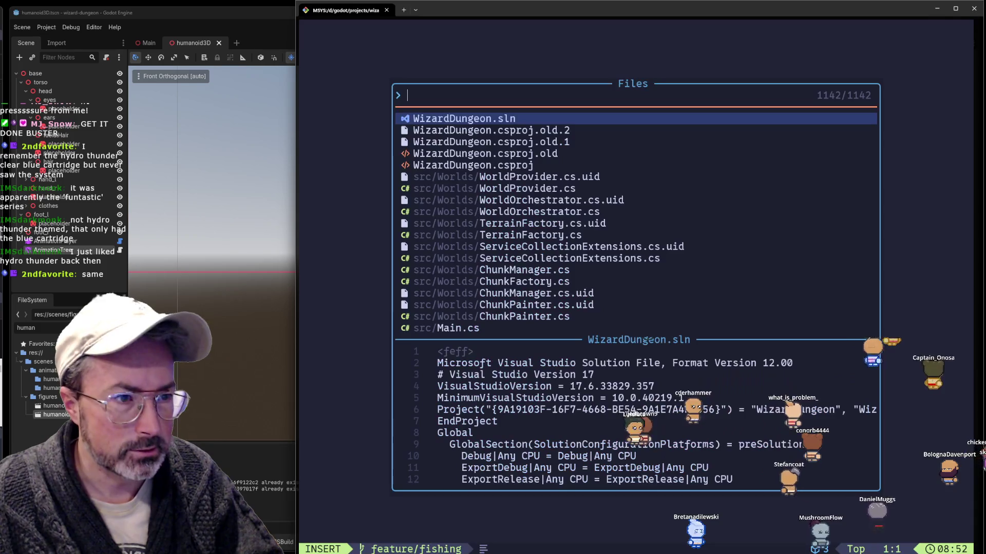
text(man)
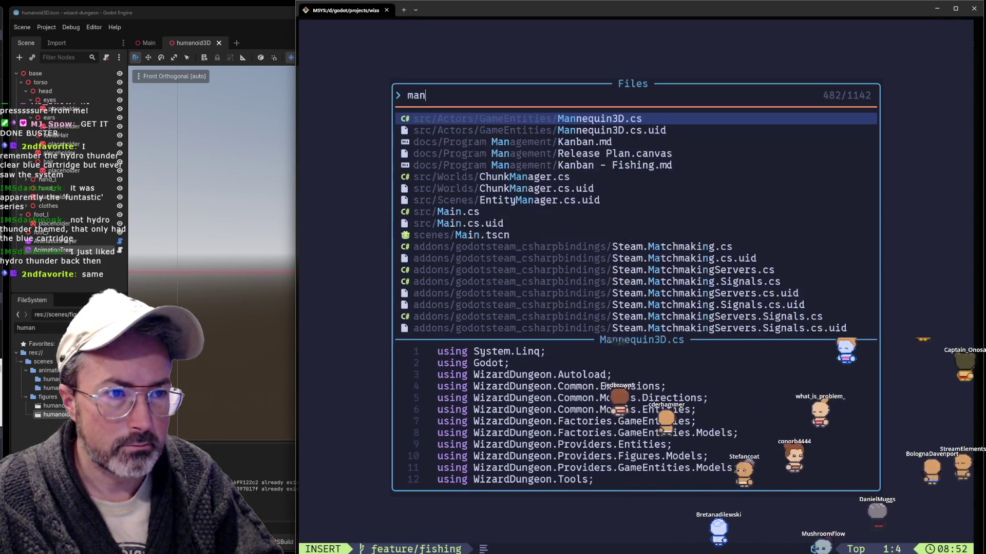
text(neq)
key(Return)
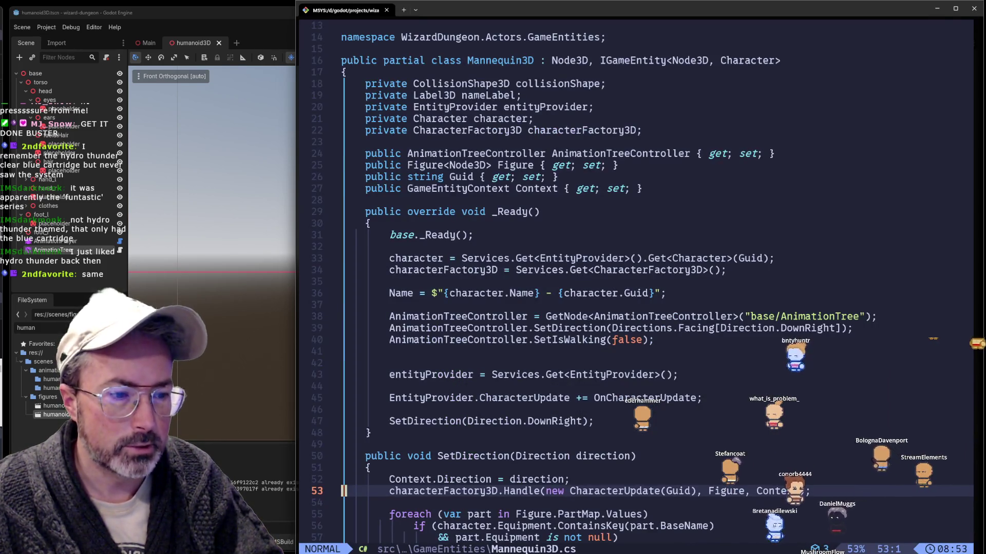
key(space)
text(f)
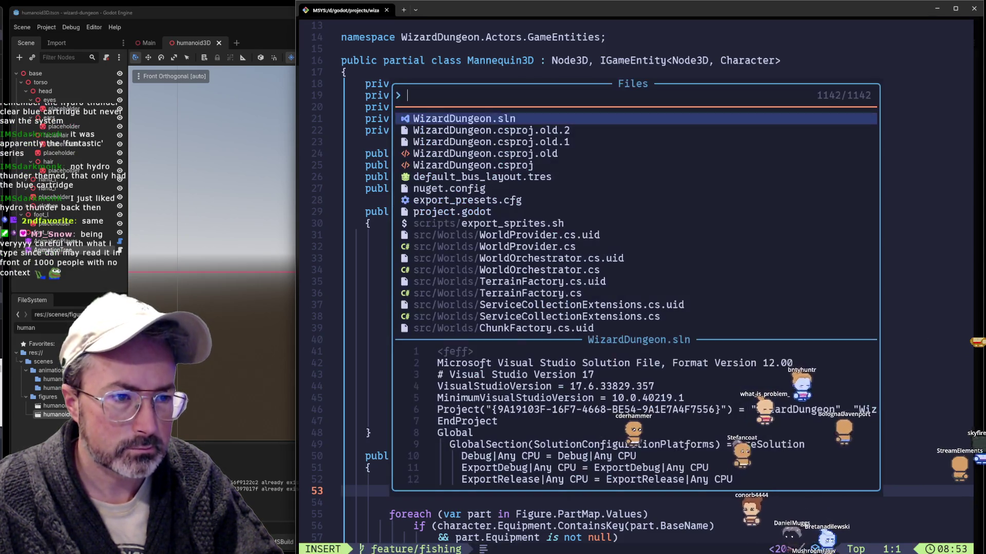
text(basechar)
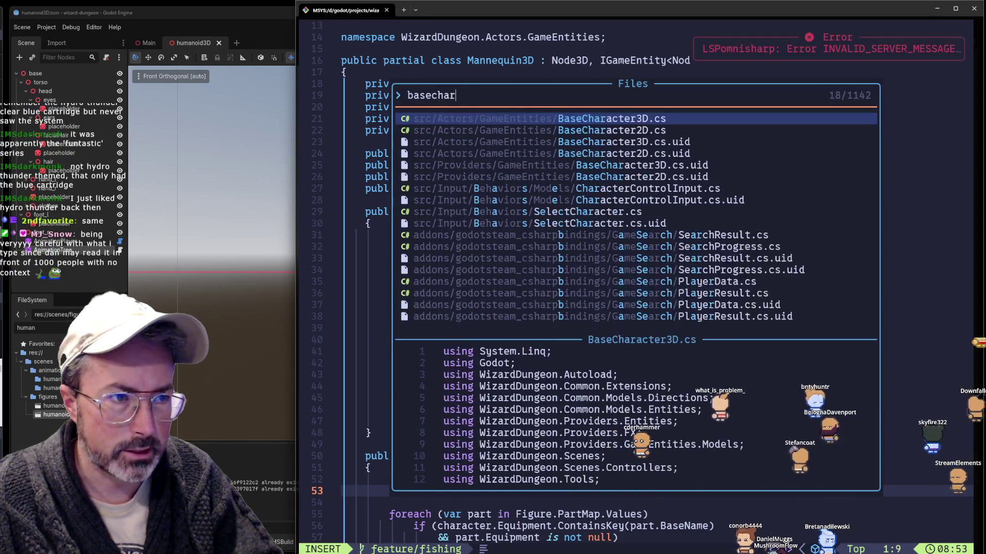
text(ac3)
Open BaseCharacter3D.cs from the picker and step through its capital G matches
key(Return)
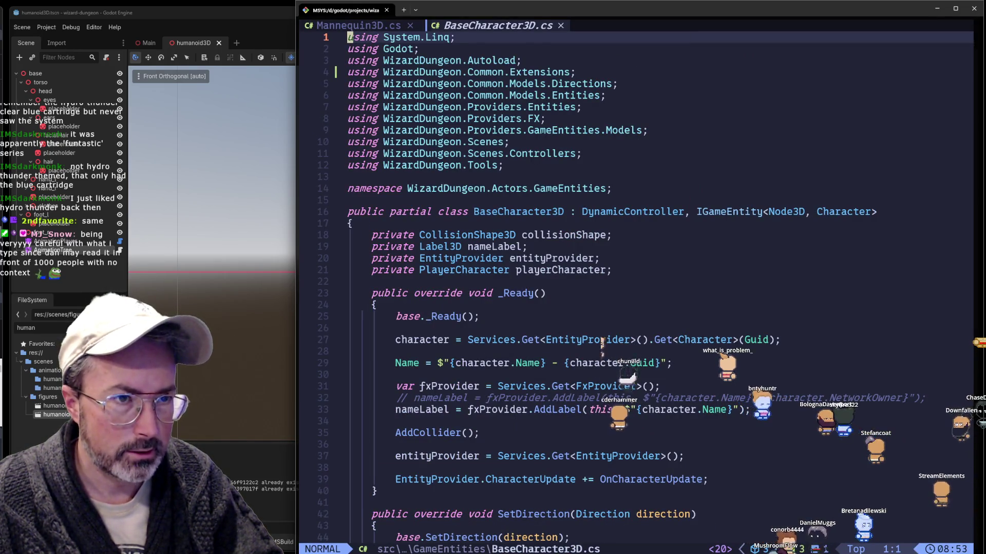
key(slash)
text(G)
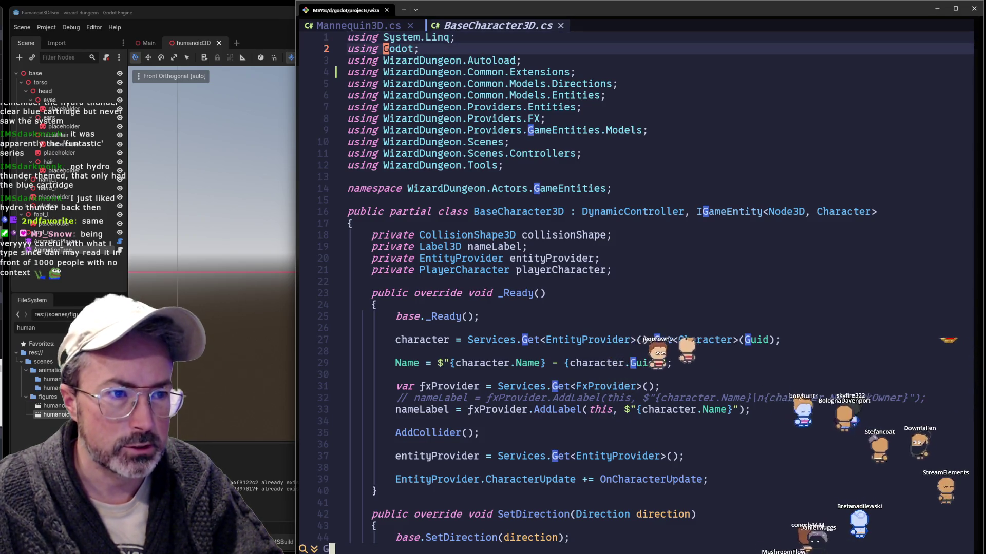
key(Return)
key(n)
key(n)
key(n)
key(n)
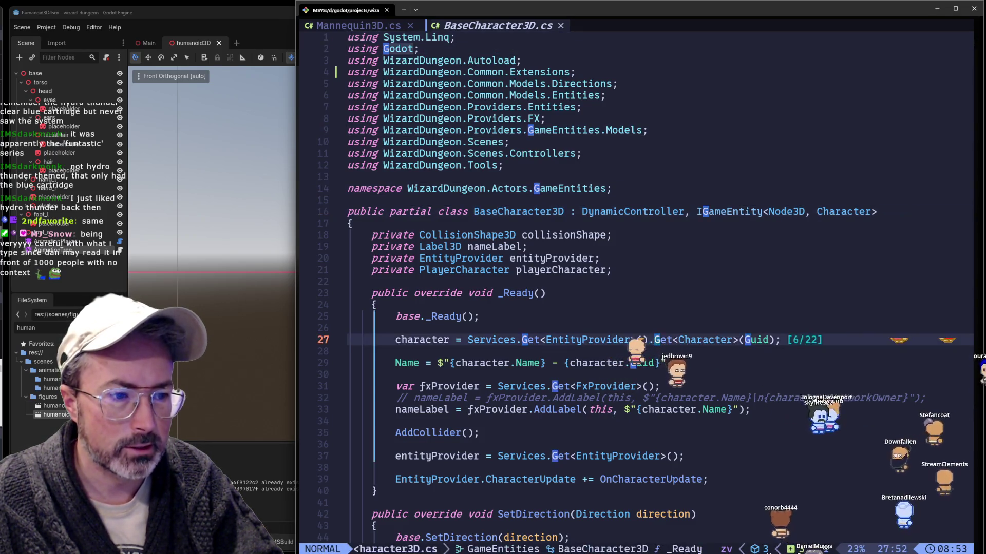
key(n)
key(n)
key(n)
key(n)
key(n)
key(n)
key(n)
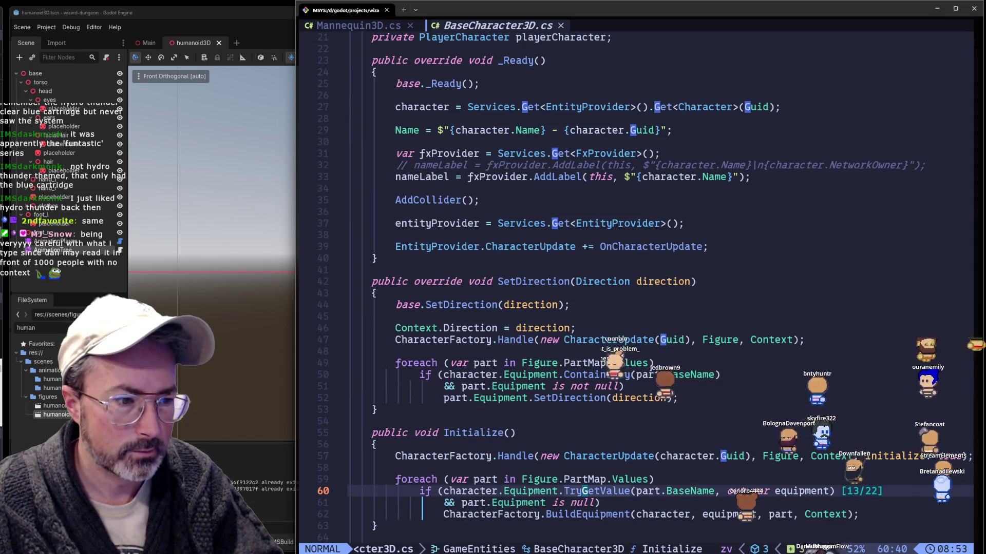
Start a '/Keycode' search, cancel it, and bring the Files picker back up
key(slash)
text(Keycode)
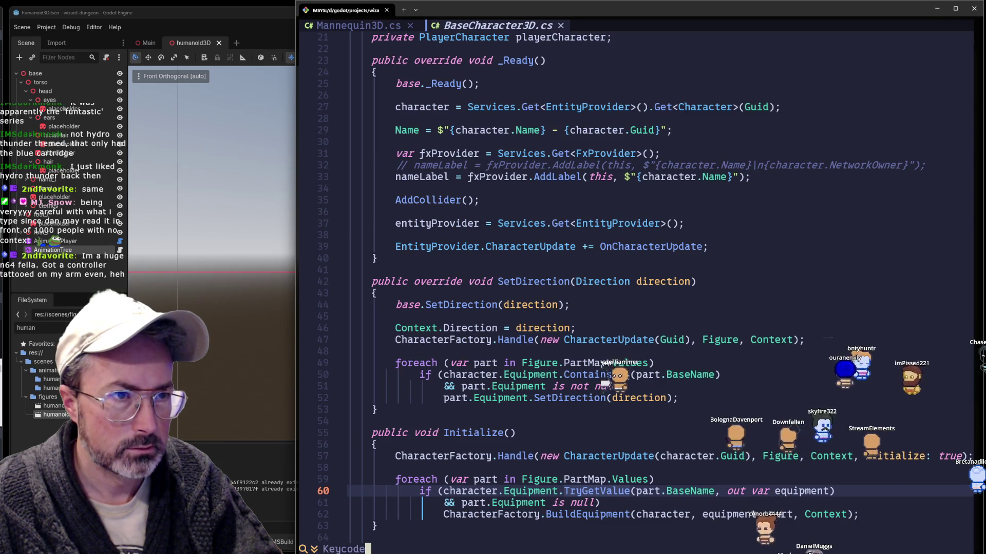
key(Escape)
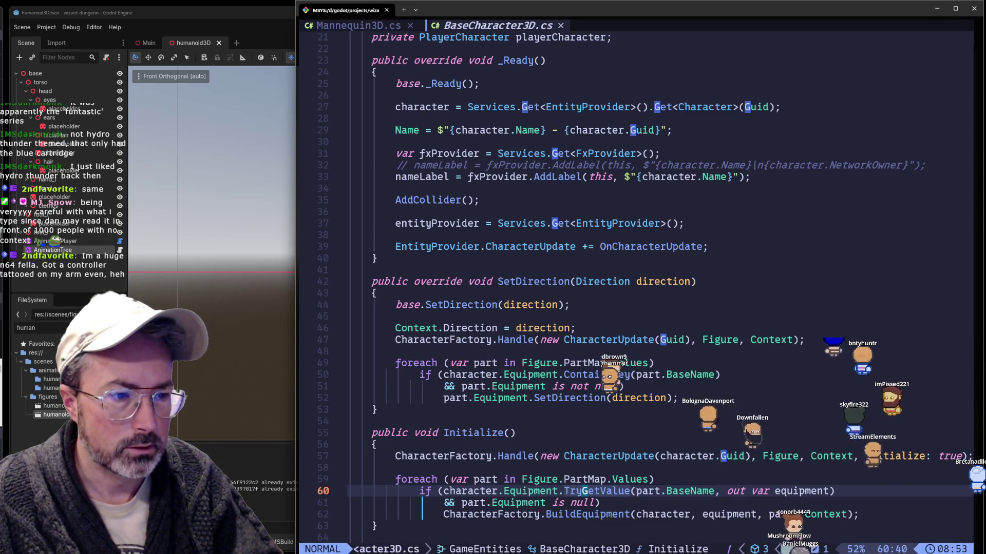
key(space)
key(f)
key(f)
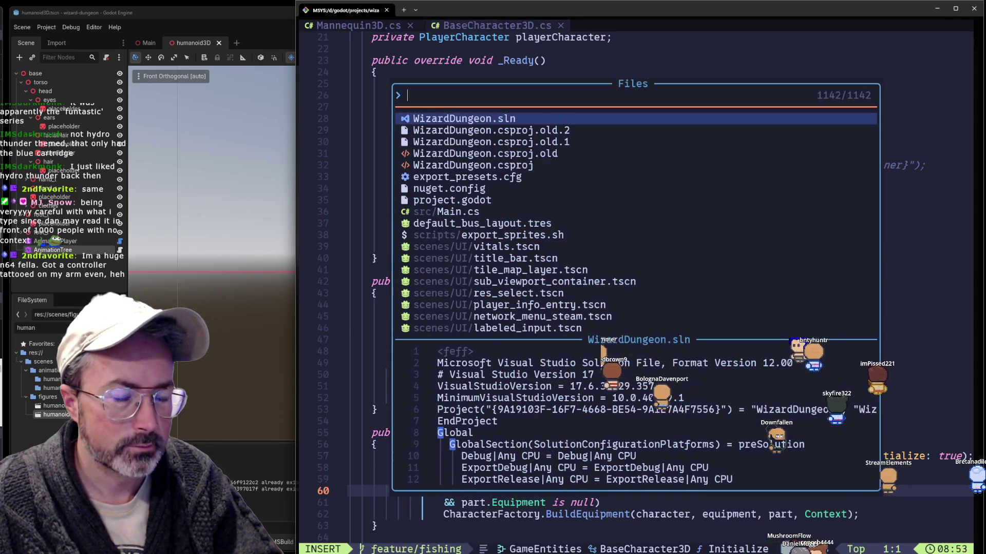
text(dynamic)
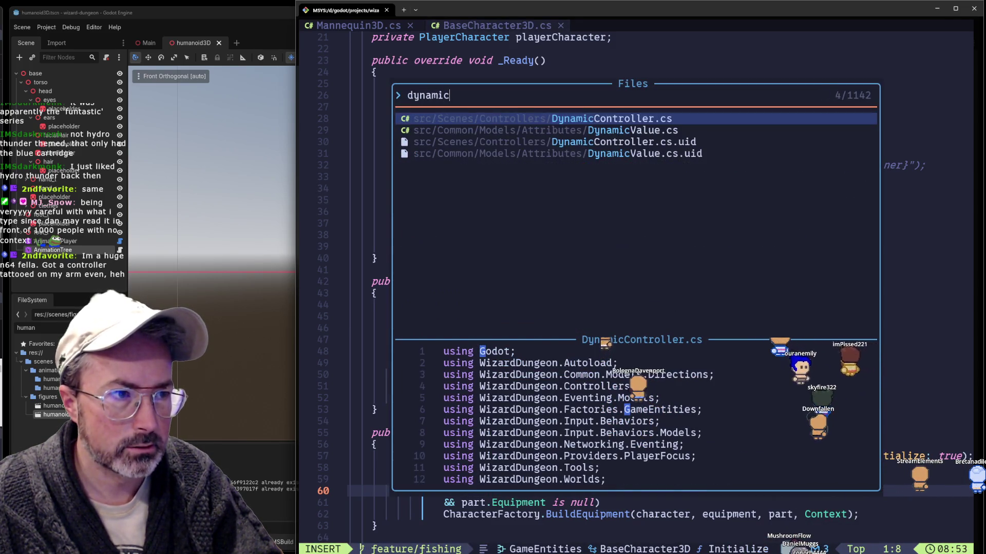
Bring up DynamicController.cs and briefly search it for Keycode
key(Return)
key(slash)
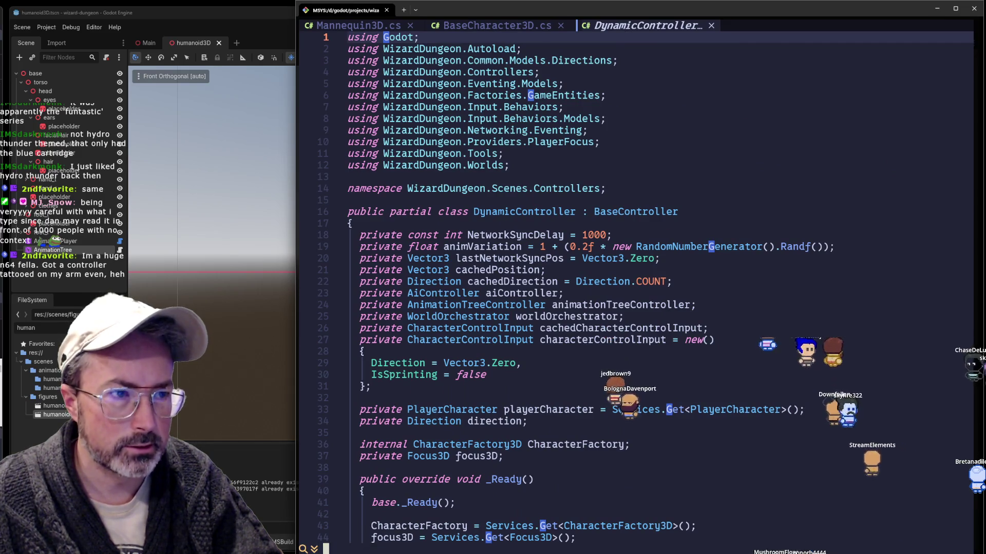
text(Keycode)
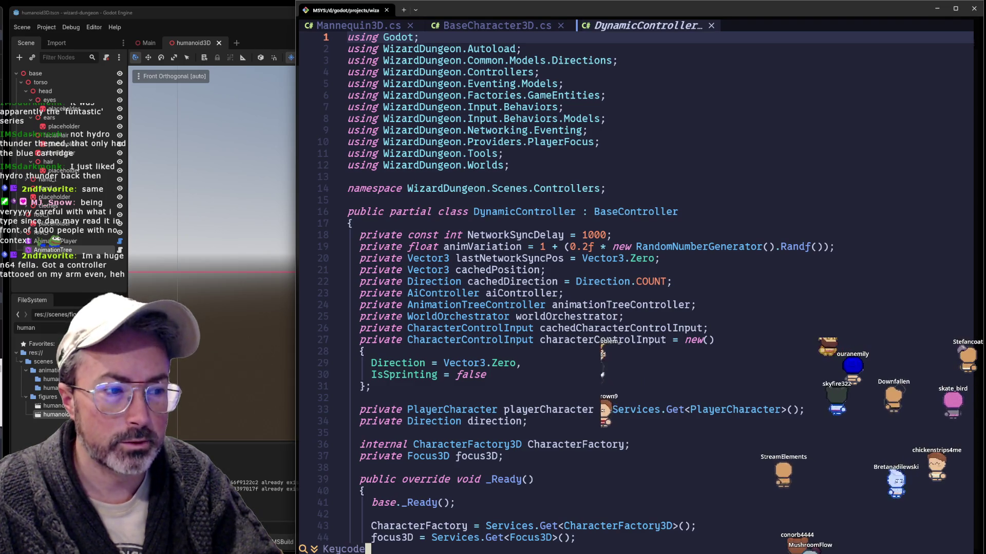
key(Escape)
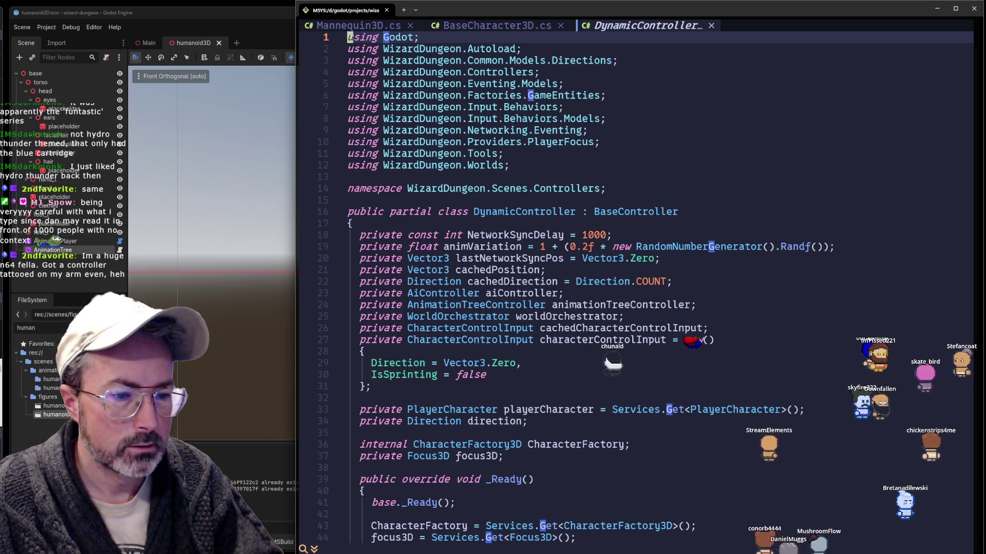
Live-grep the project for 'Key.G' and jump to the DynamicController.cs:222 result
key(space)
key(slash)
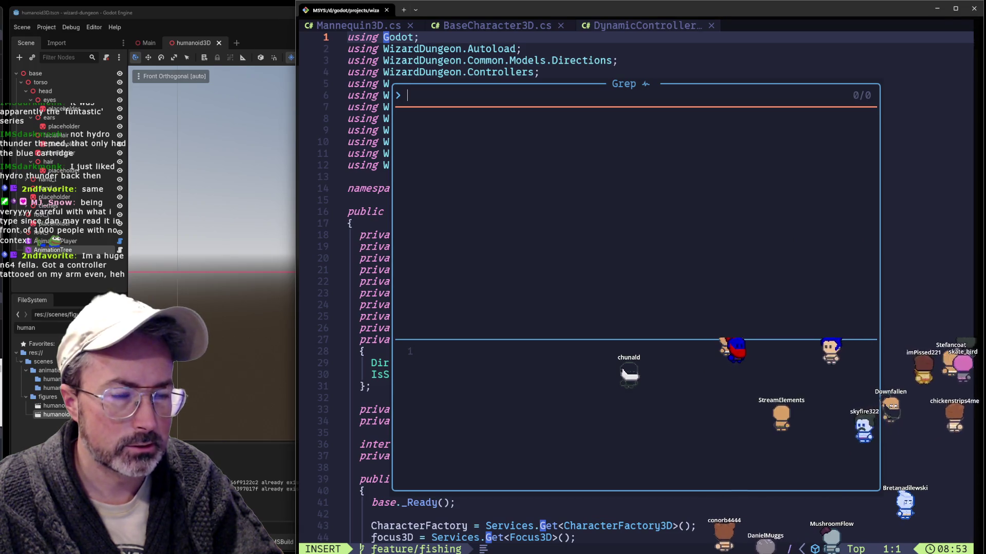
text(Keycode.g)
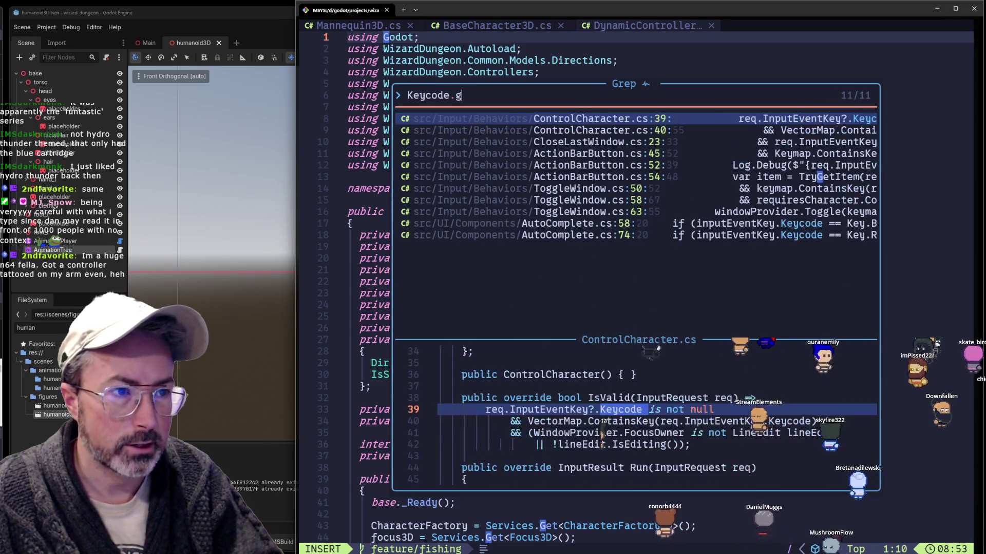
key(BackSpace)
text(G)
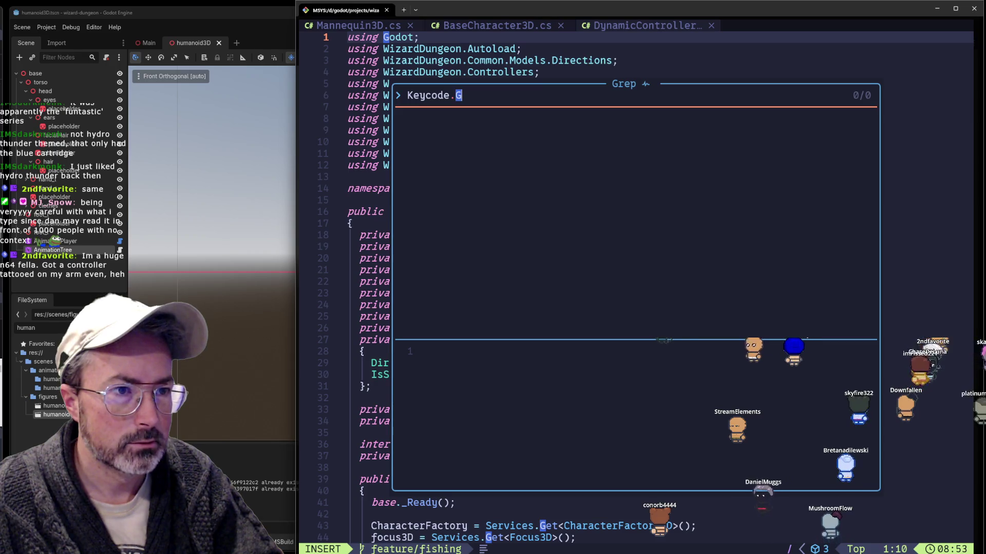
key(BackSpace)
key(BackSpace)
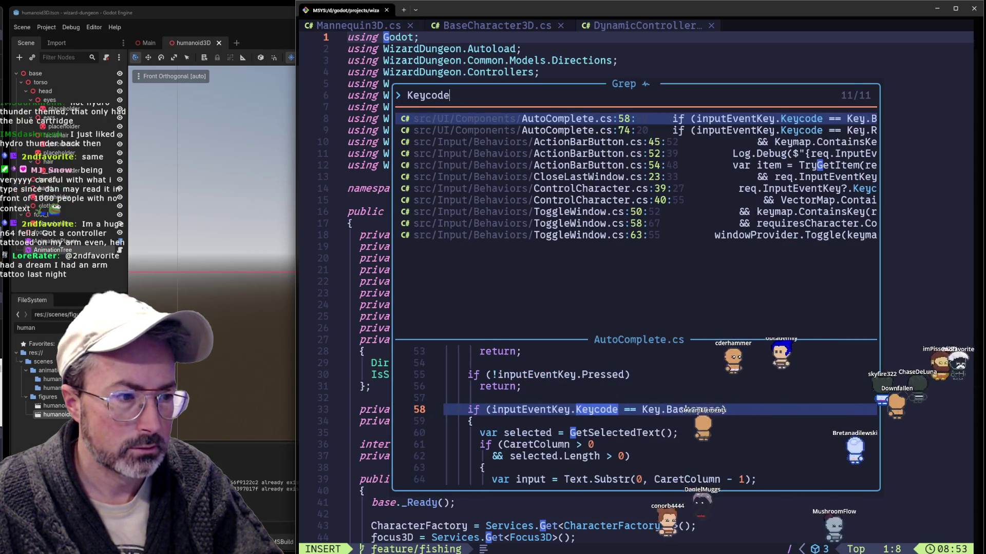
key(BackSpace)
key(BackSpace)
key(BackSpace)
key(BackSpace)
text(.g)
key(BackSpace)
text(G)
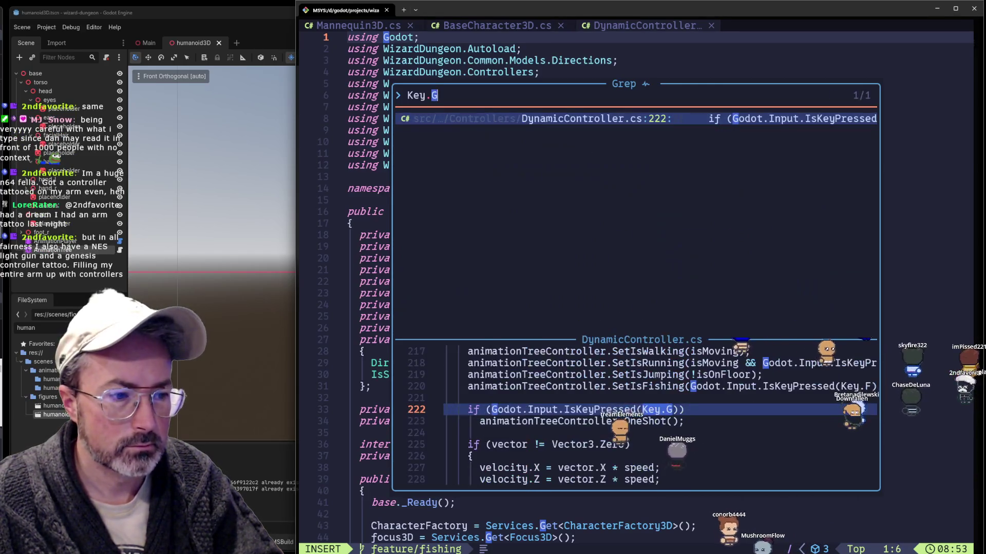
key(Return)
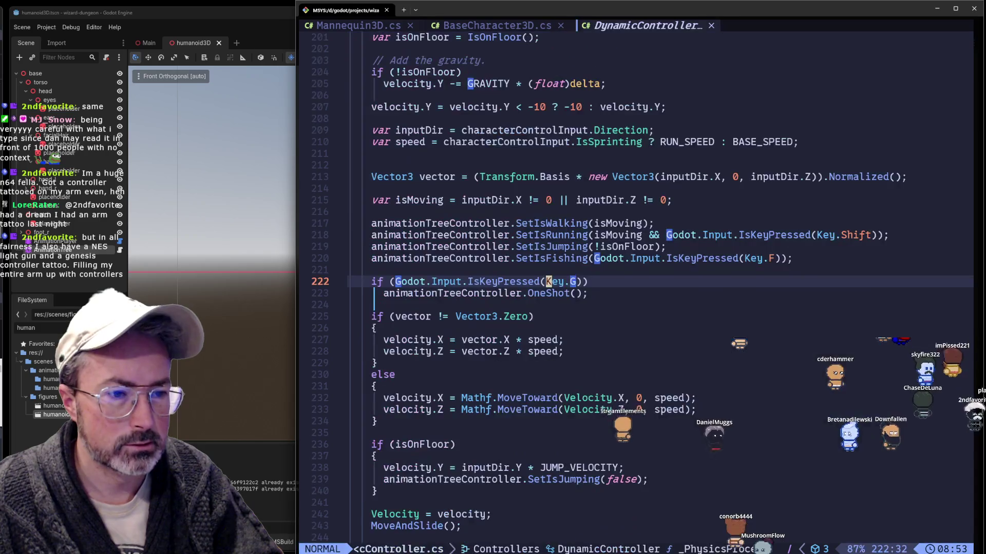
Yank the G-key check lines that call OneShot in DynamicController.cs
key(j)
key(j)
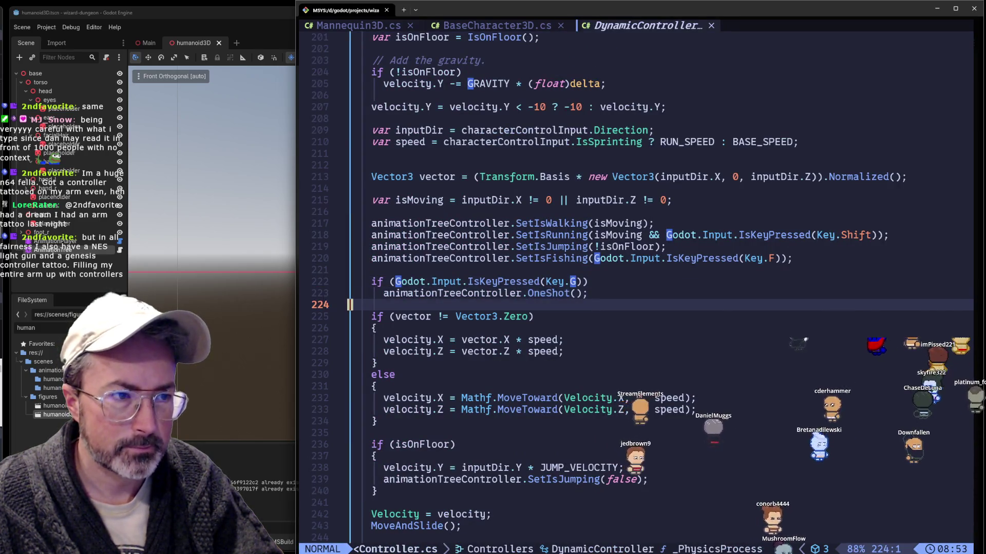
key(k)
key(k)
key(k)
key(k)
key(j)
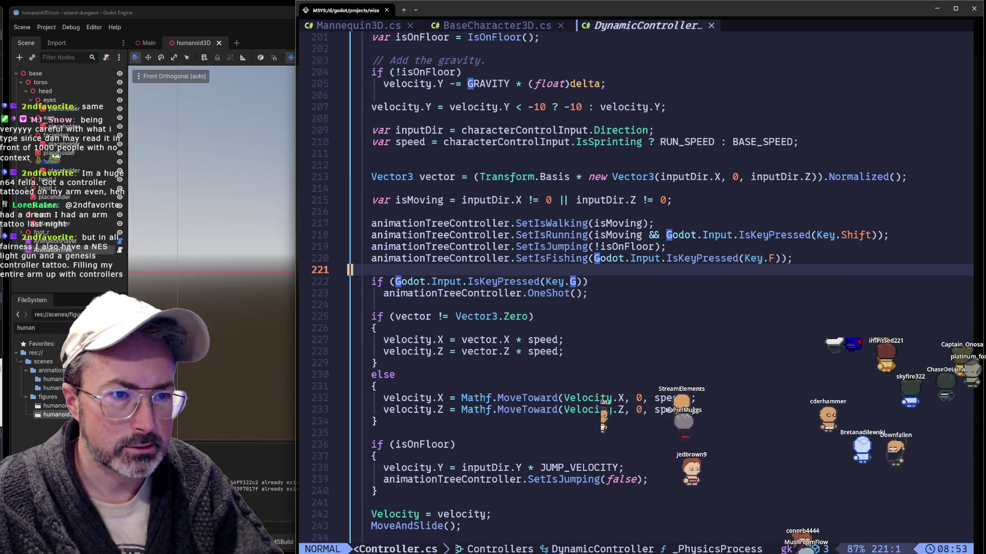
key(v)
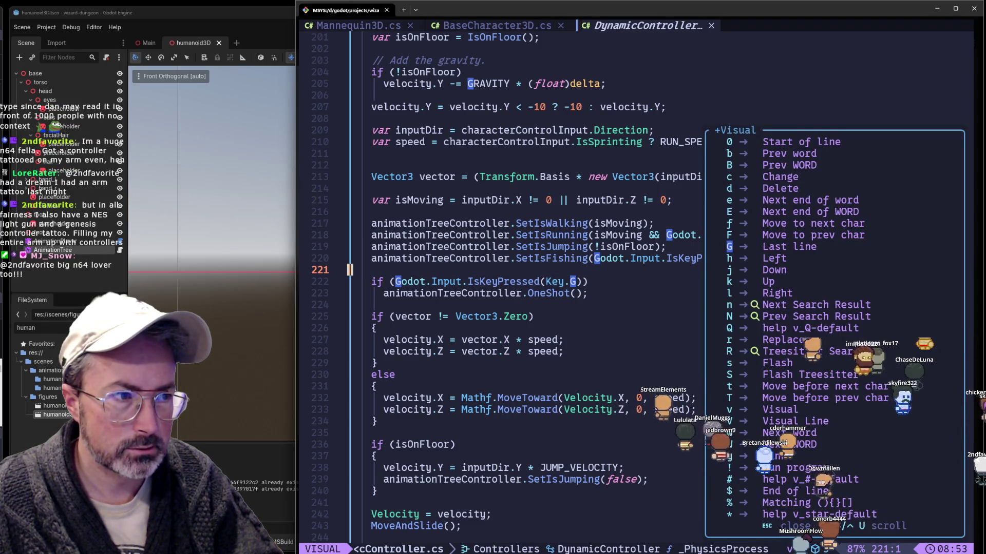
key(j)
key(j)
key(j)
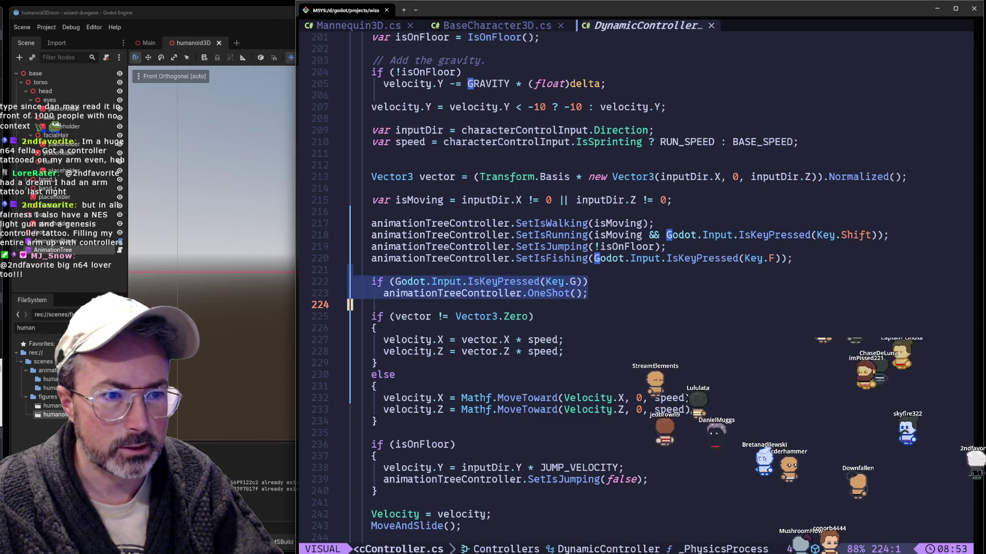
key(y)
Flip between tabs, reviewing the code above the check, and land on Mannequin3D.cs
key(H)
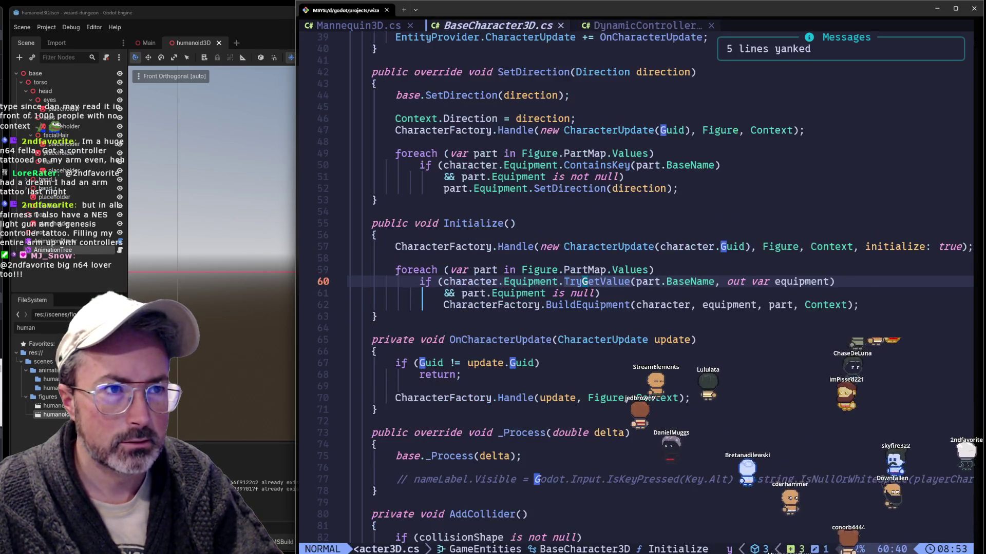
key(H)
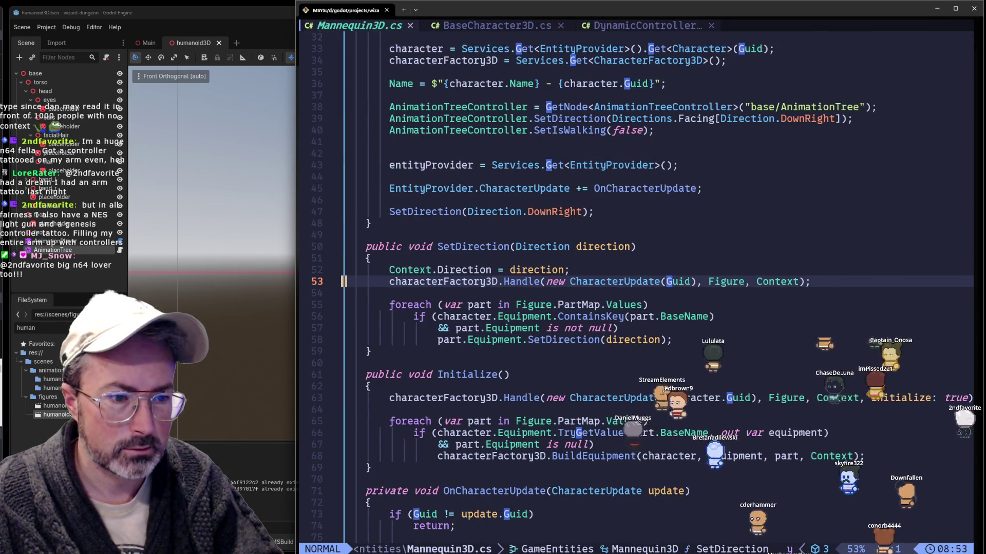
key(L)
key(L)
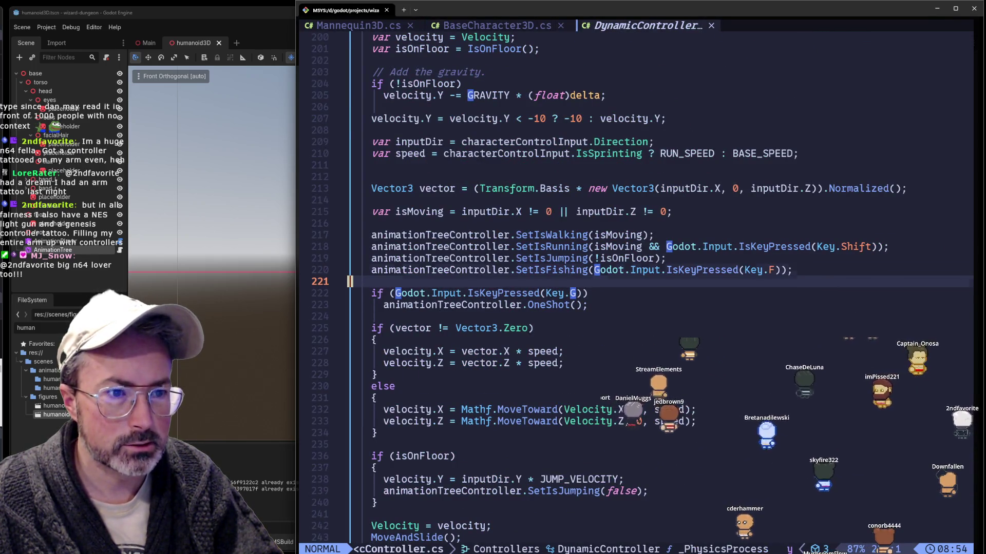
key(ctrl+b)
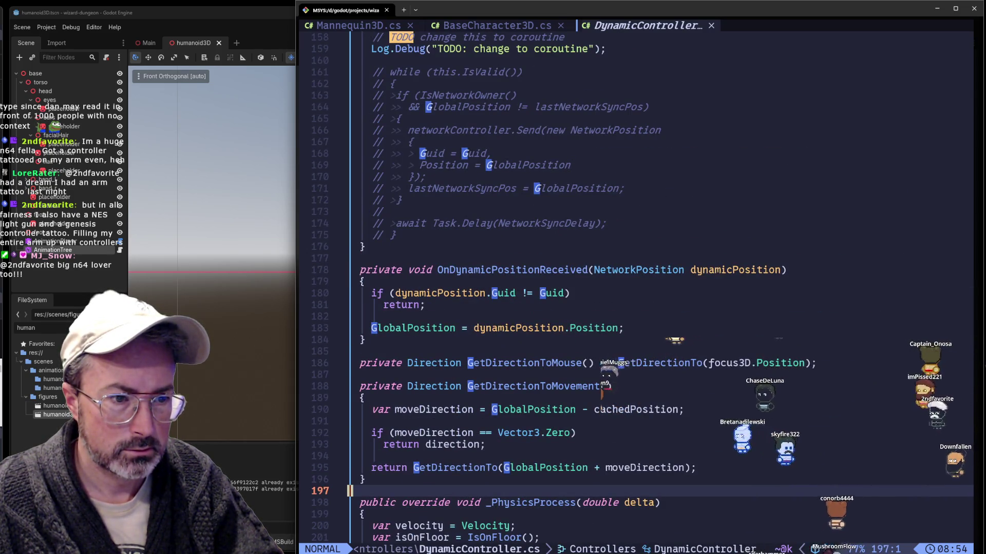
key(H)
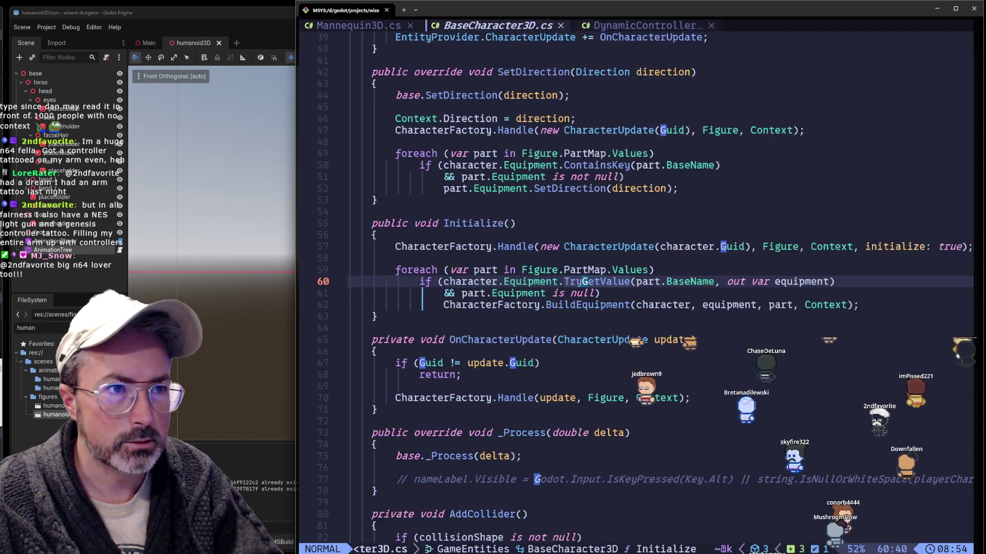
key(H)
Search Mannequin3D.cs for 'process' and look around the SetDirection method
key(slash)
text(process)
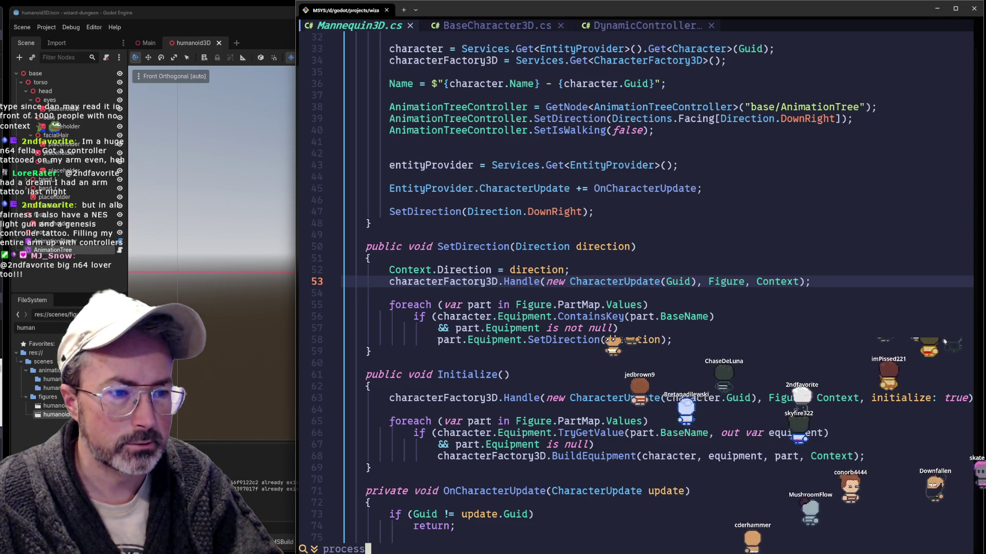
key(Escape)
key(j)
key(j)
key(j)
key(j)
key(j)
key(j)
key(j)
key(j)
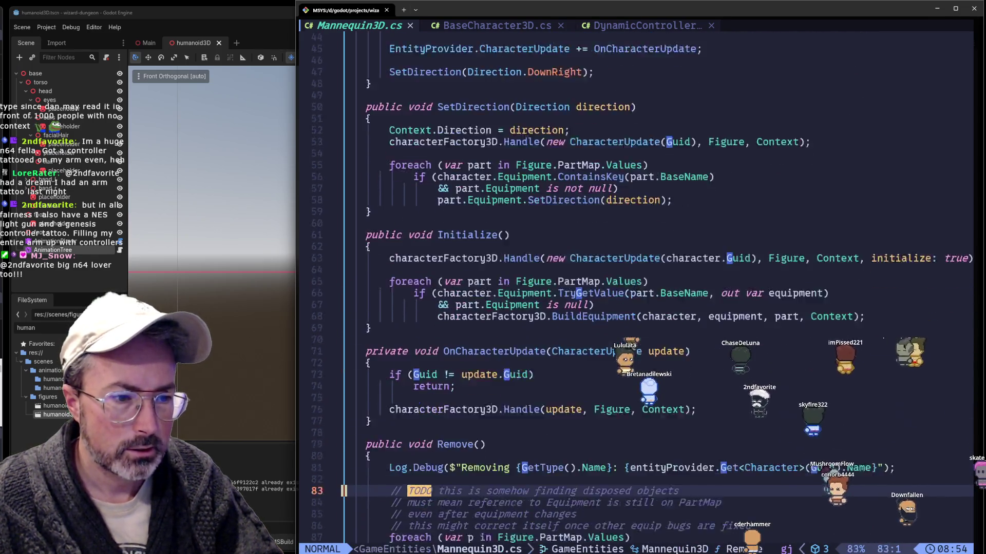
key(j)
key(j)
key(j)
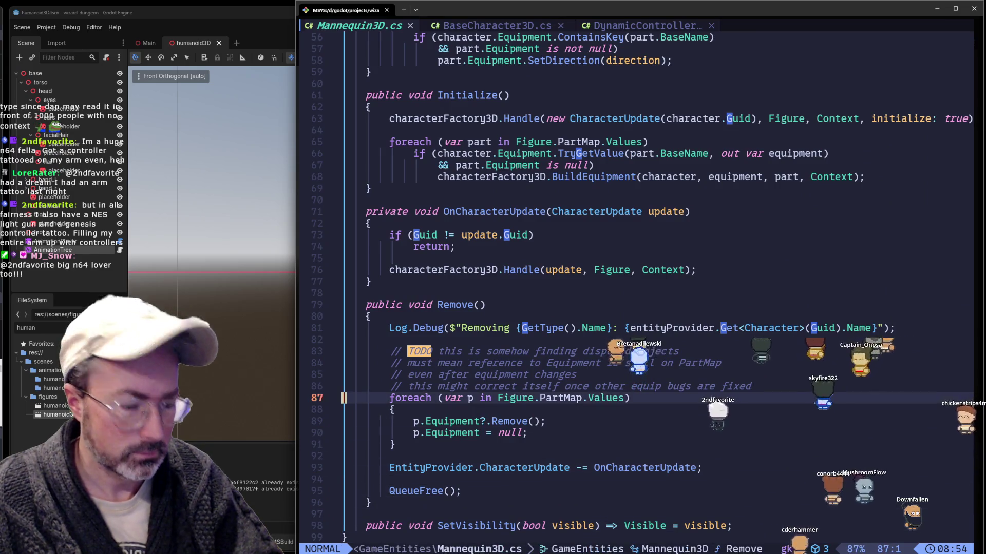
key(k)
key(k)
key(k)
key(k)
key(k)
key(k)
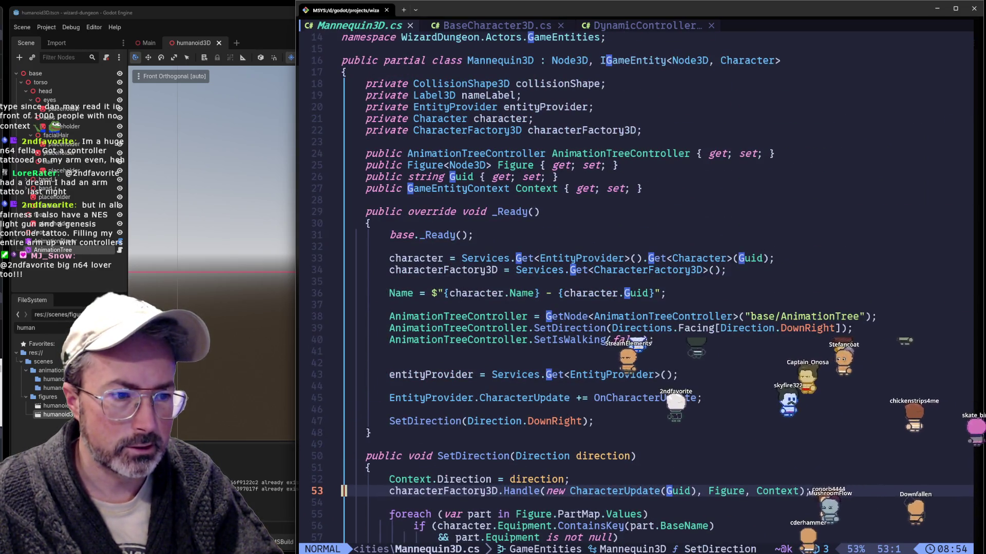
Insert a _Process method with braces above SetDirection and paste the G-key check inside it
key(k)
key(k)
key(k)
text(ko)
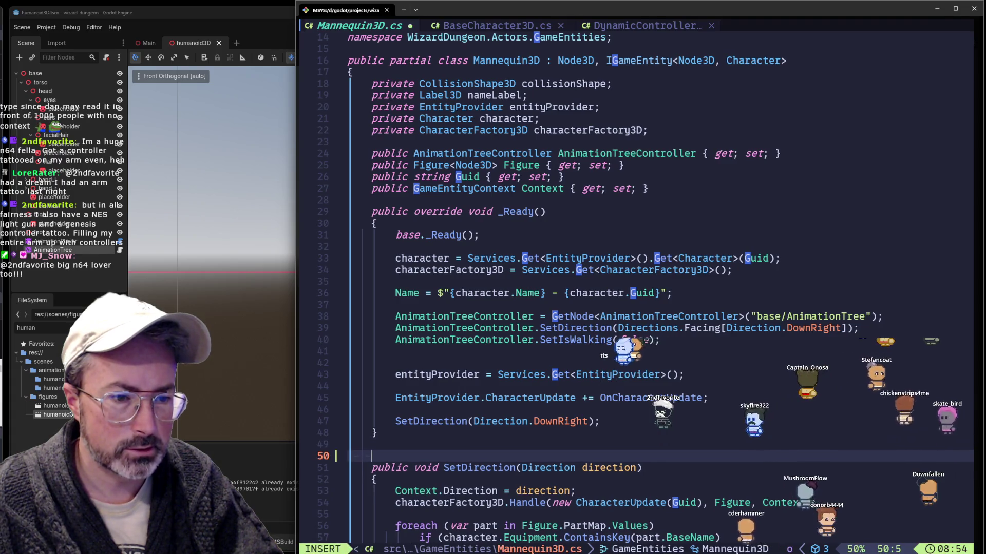
text(public override void _Process()
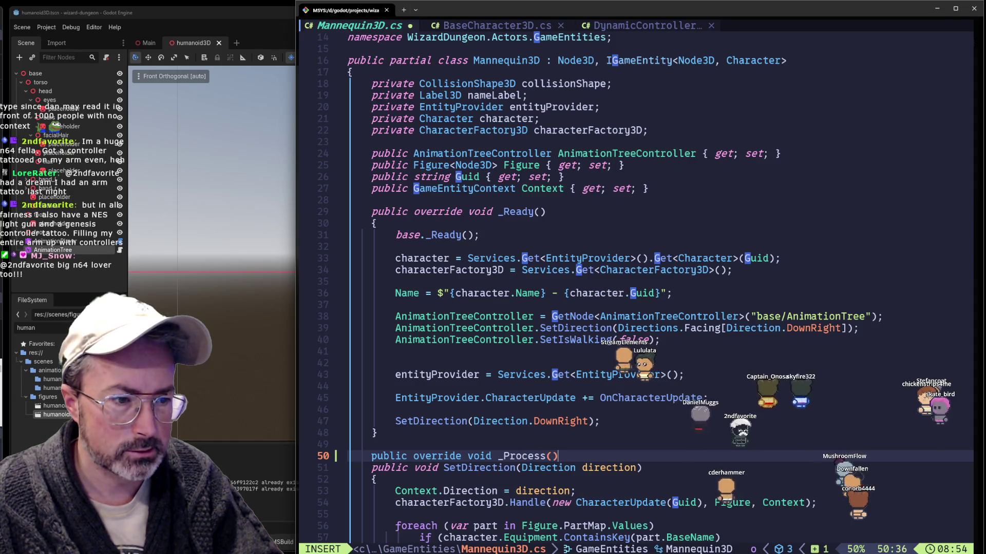
key(Return)
text({)
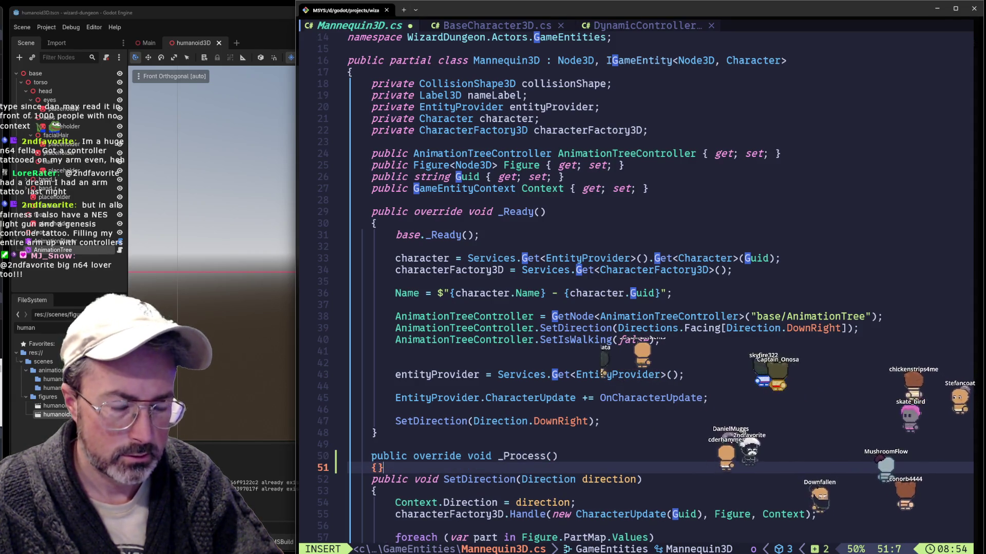
key(Return)
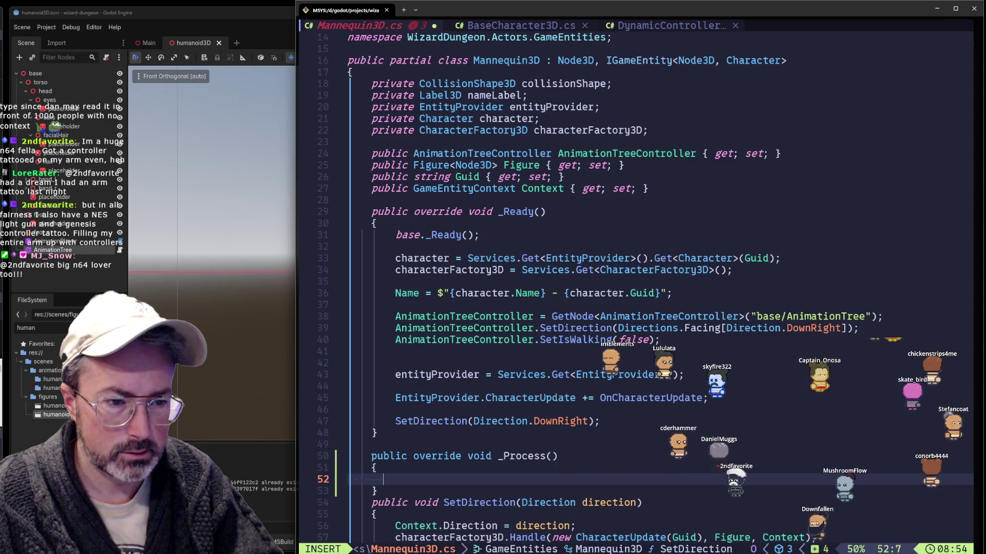
text(p)
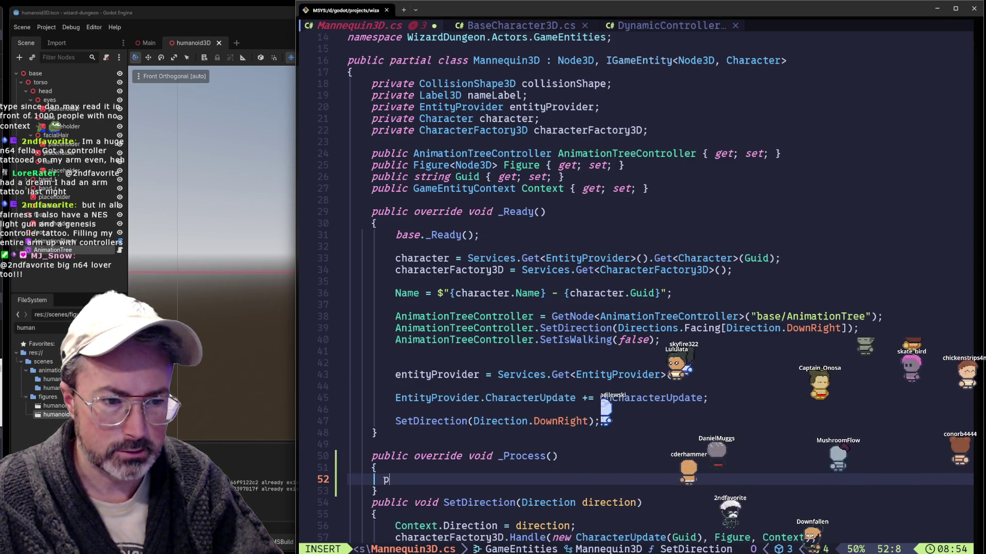
key(BackSpace)
key(Escape)
key(p)
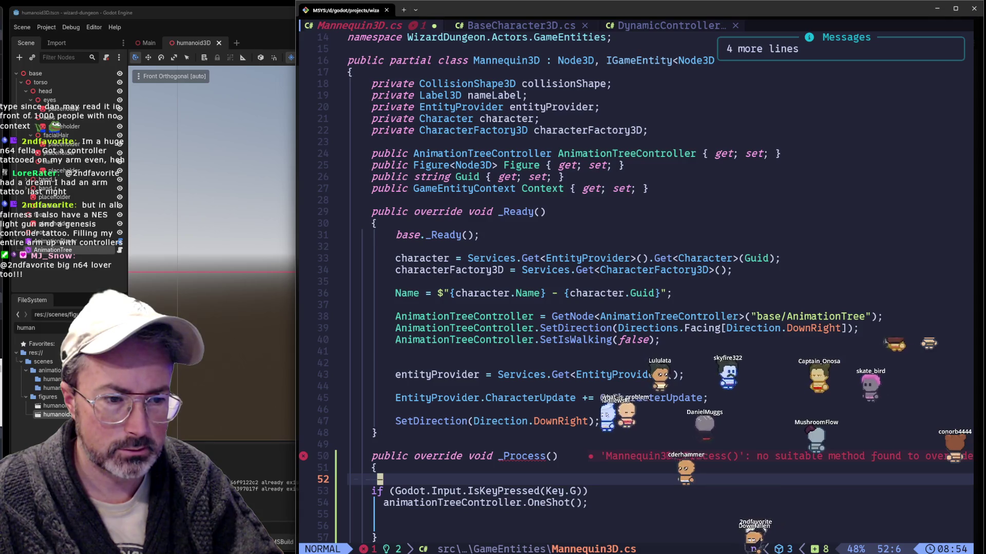
Indent the pasted if line and its OneShot call to sit inside _Process
key(j)
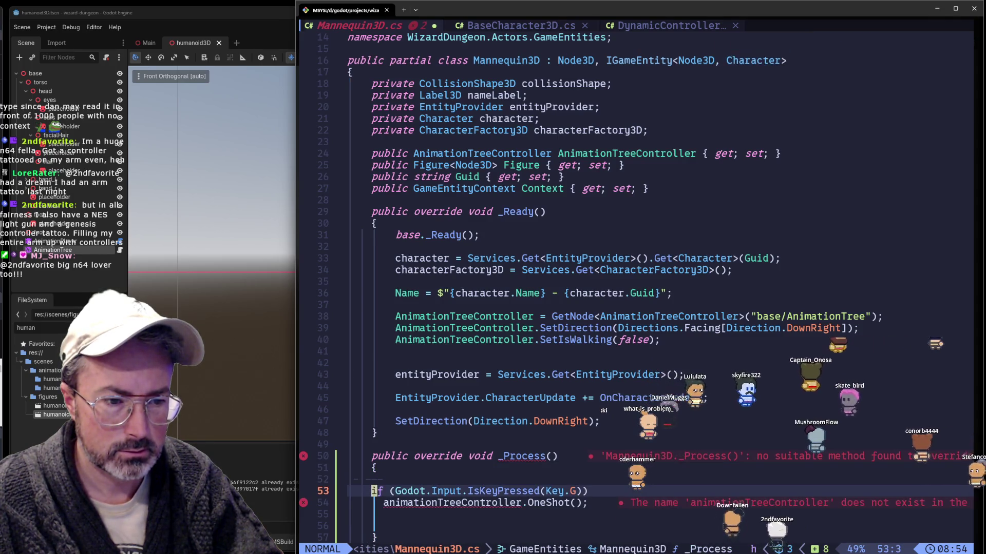
key(i)
key(Tab)
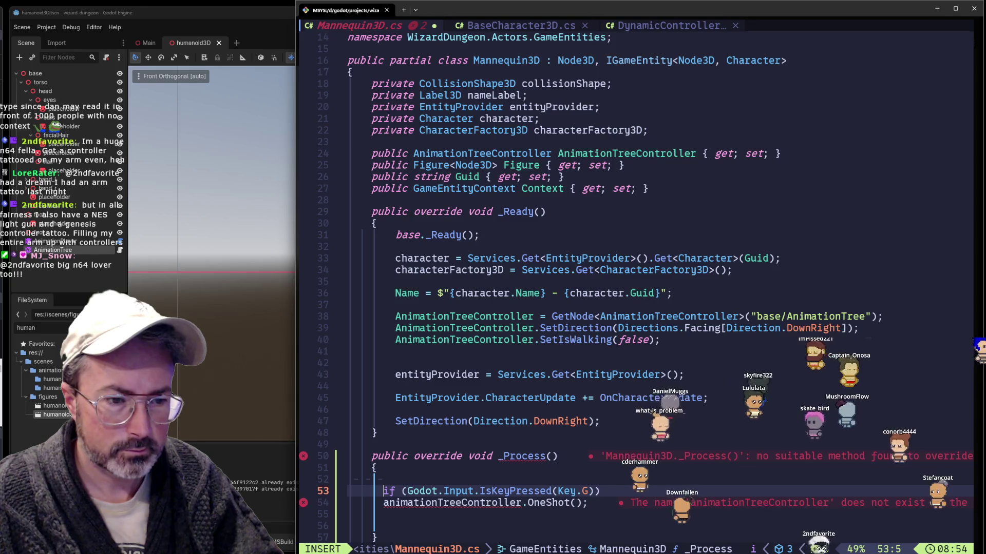
key(Escape)
key(j)
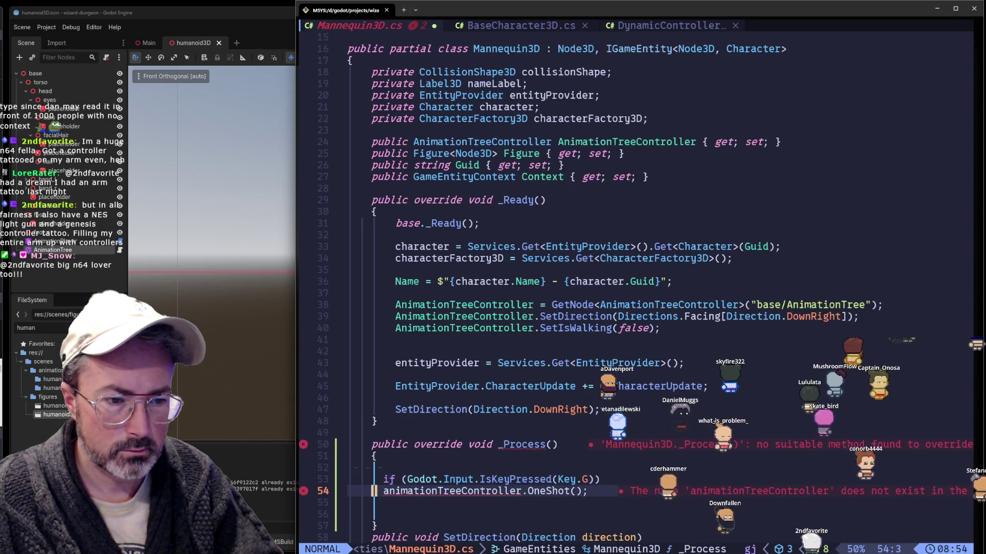
key(i)
key(Tab)
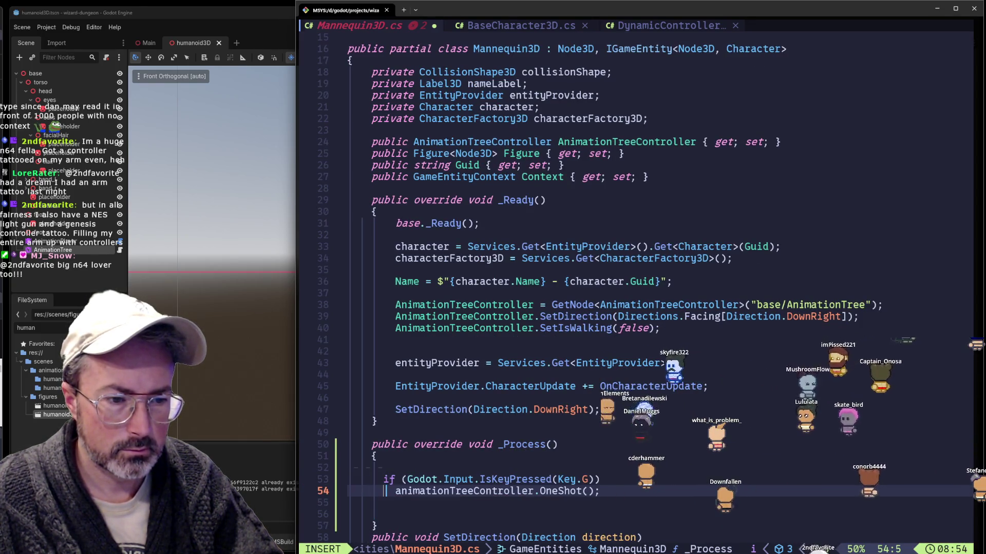
Save Mannequin3D.cs and look up at the AnimationTreeController setup and SetIsWalking lines
key(Escape)
text(:w)
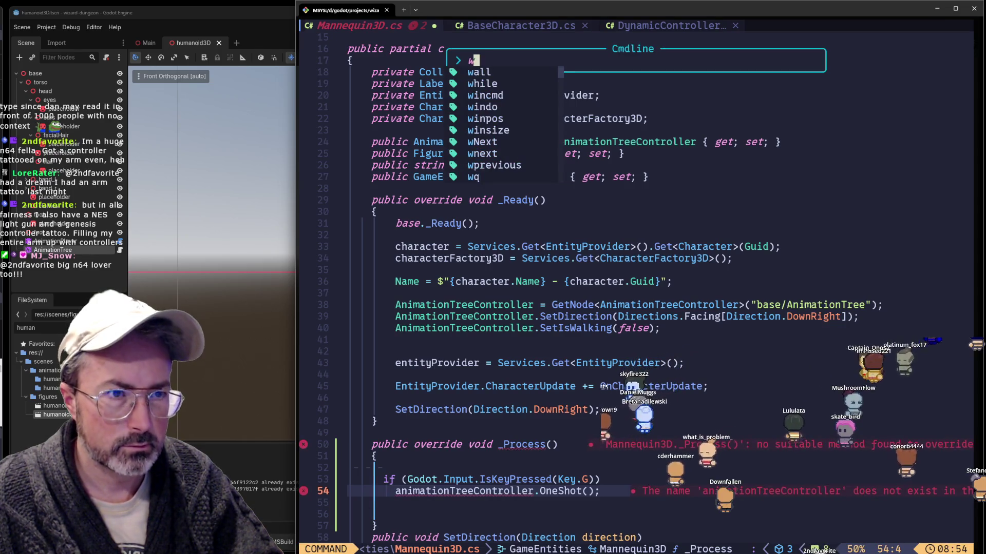
key(Return)
key(k)
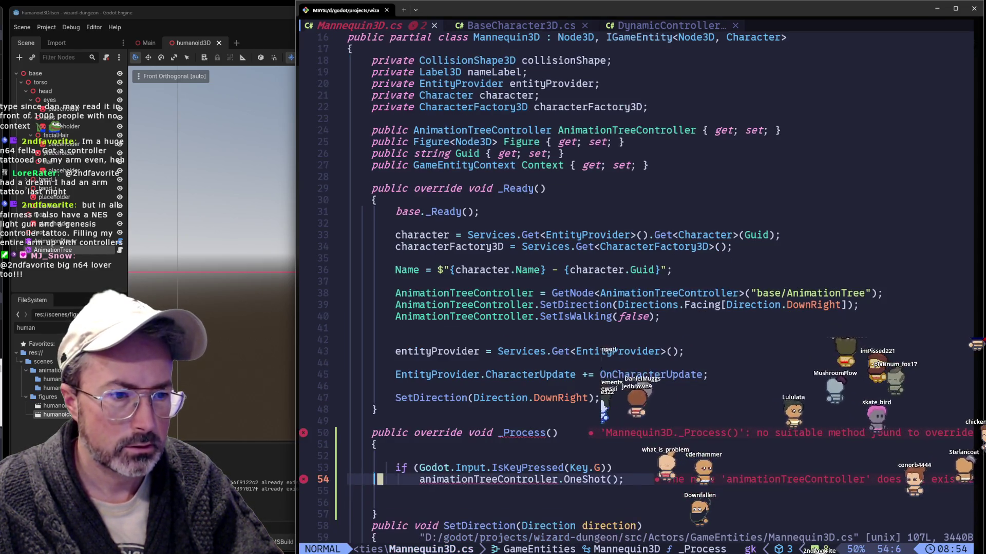
key(j)
key(k)
key(k)
key(k)
key(k)
key(k)
key(l)
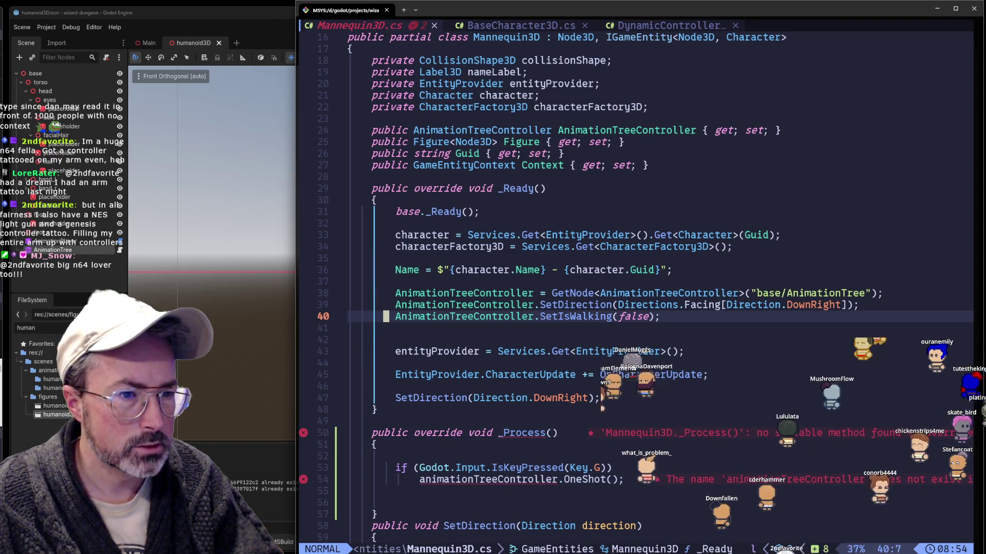
Add a blank line after the if block in _Process and return to the OneShot line
key(j)
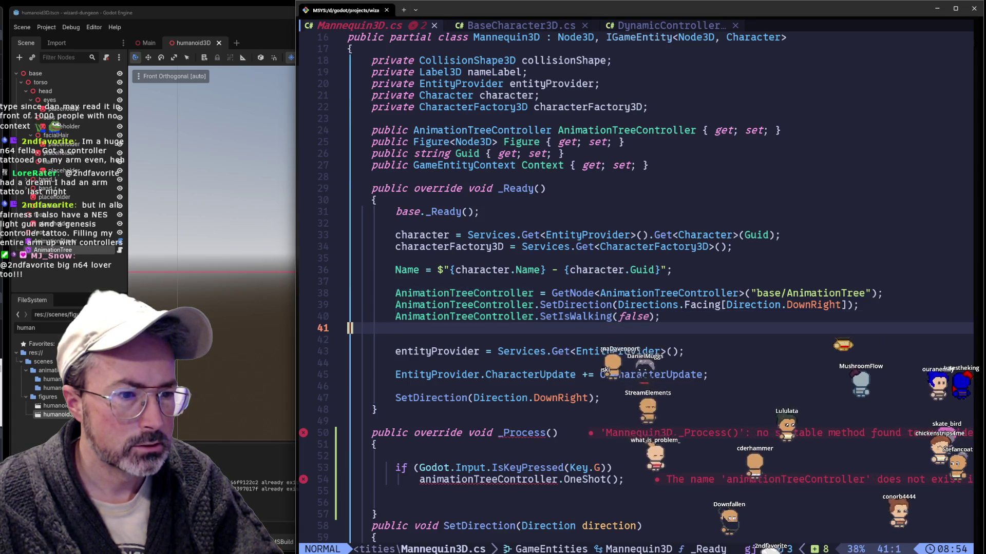
key(j)
key(j)
key(j)
key(j)
key(j)
key(j)
key(j)
key(j)
key(j)
key(o)
key(k)
key(k)
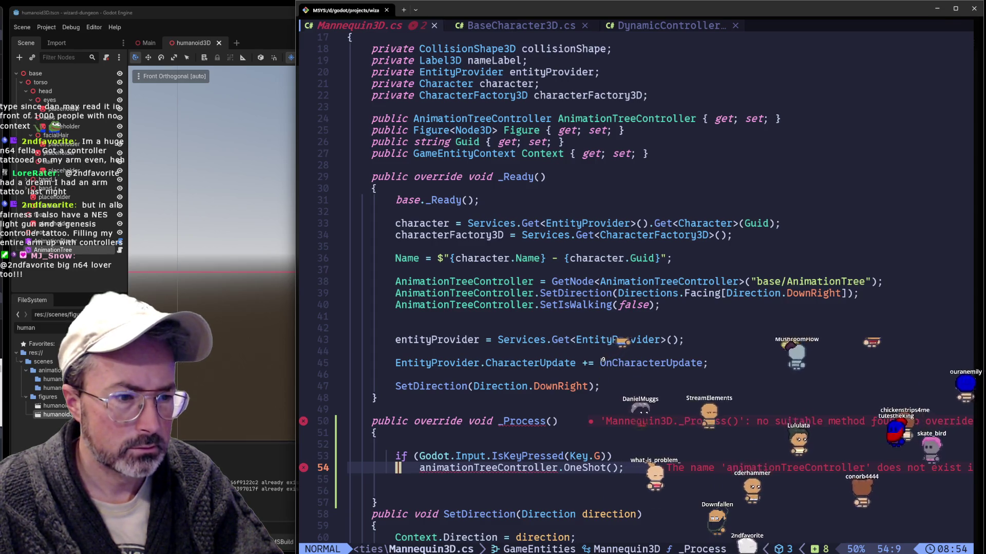
text(sa)
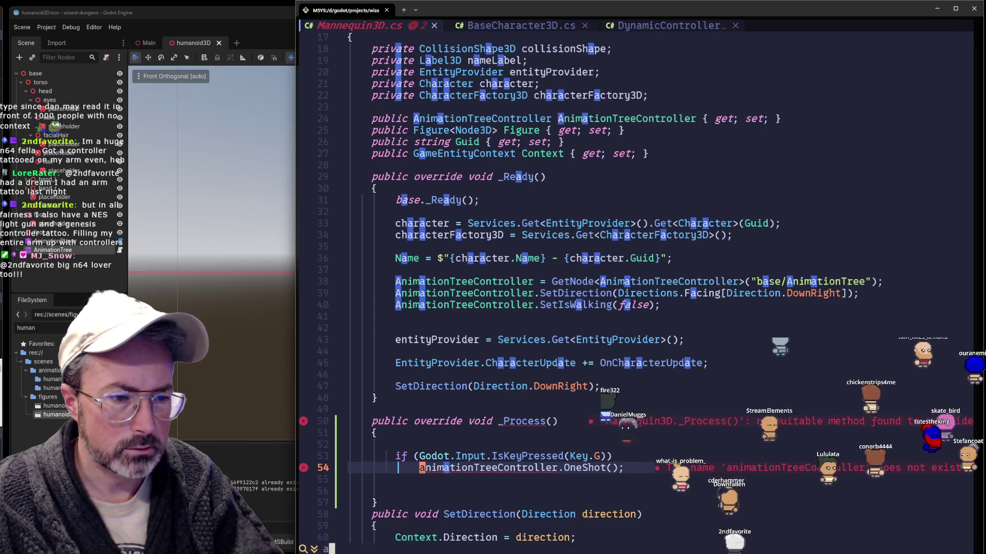
key(Escape)
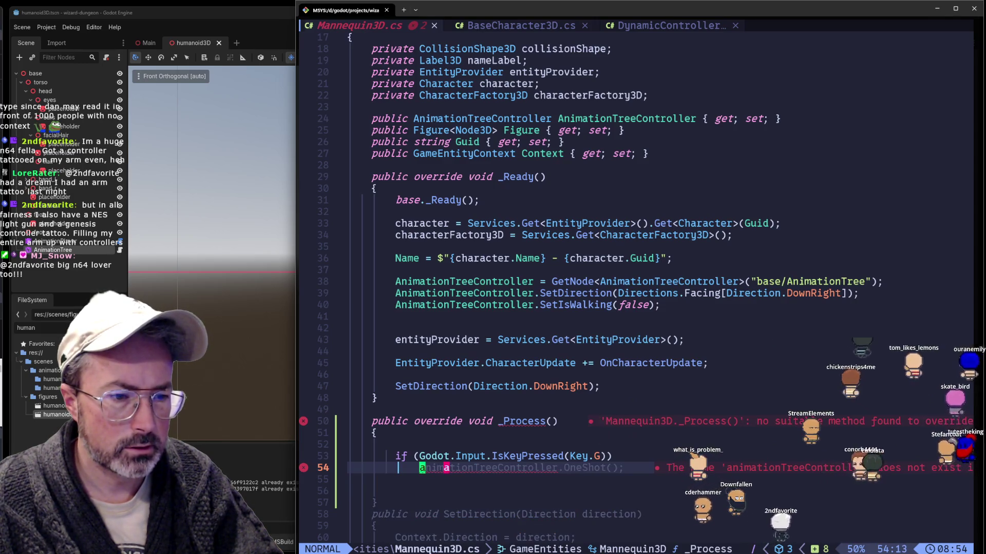
key(c)
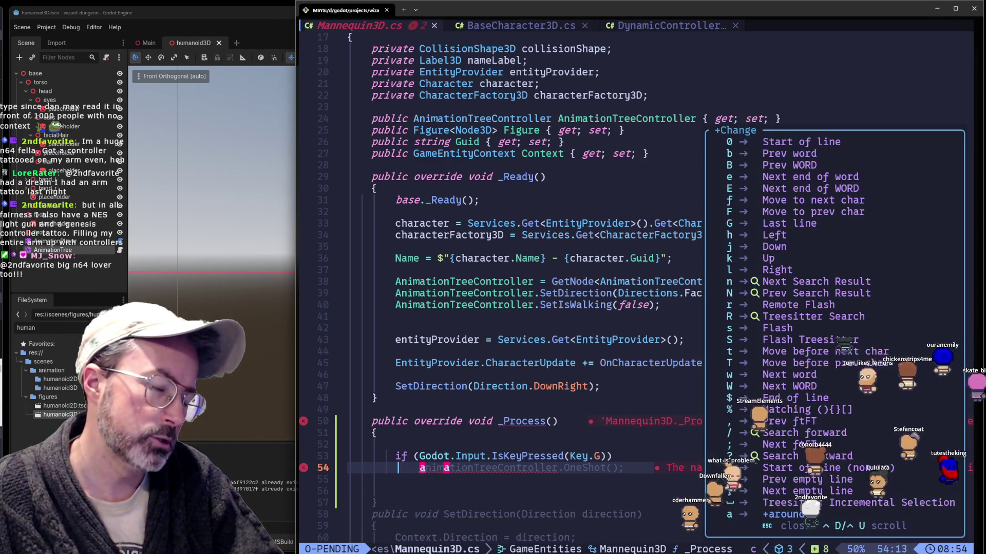
key(Escape)
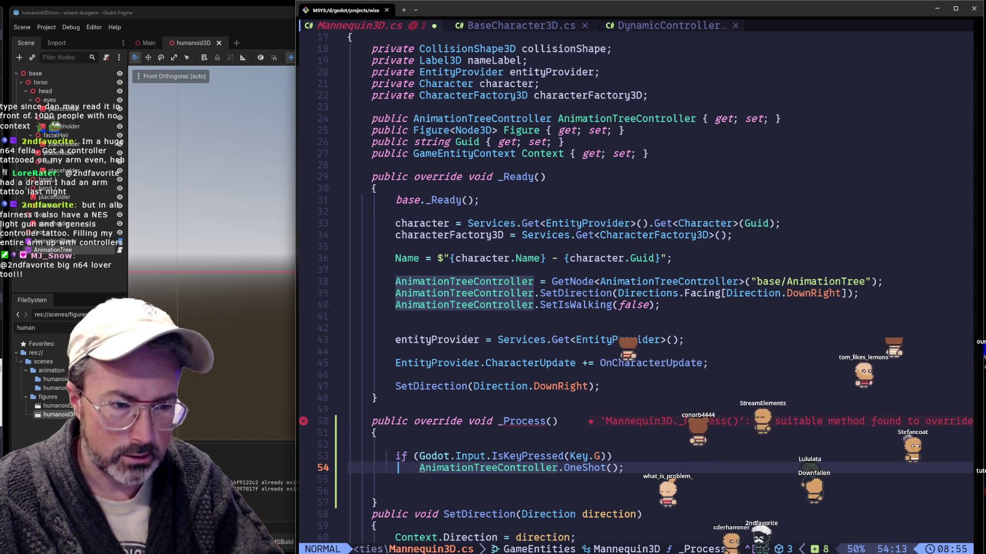
Capitalise animationTreeController to AnimationTreeController in the OneShot call, undo extra toggles, and save
key(r)
key(a)
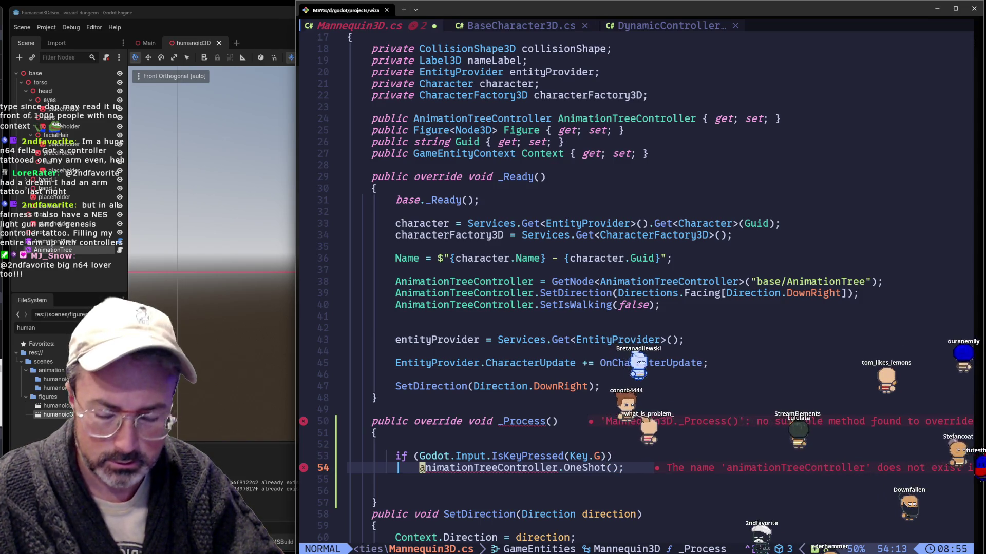
key(asciitilde)
key(asciitilde)
key(asciitilde)
key(asciitilde)
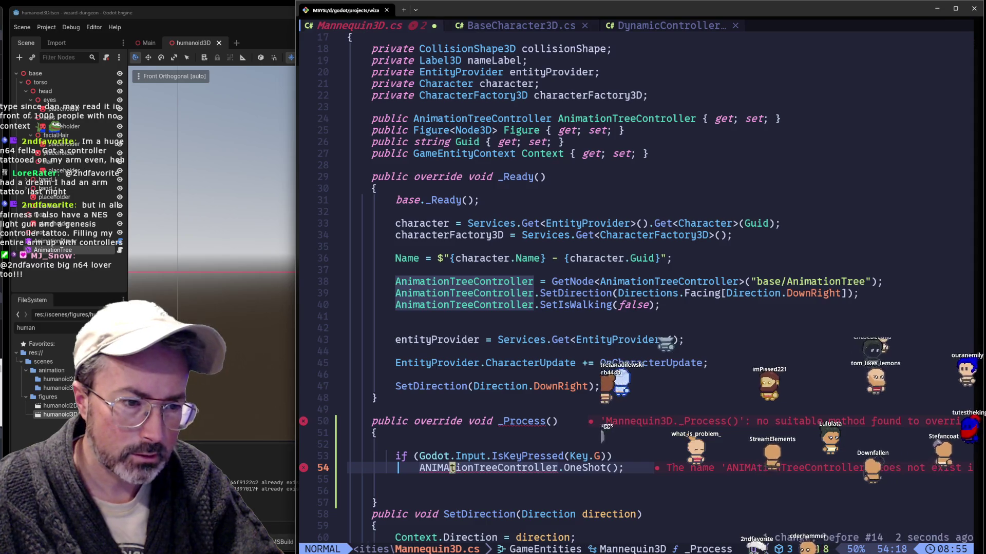
key(u)
key(u)
key(u)
key(u)
key(u)
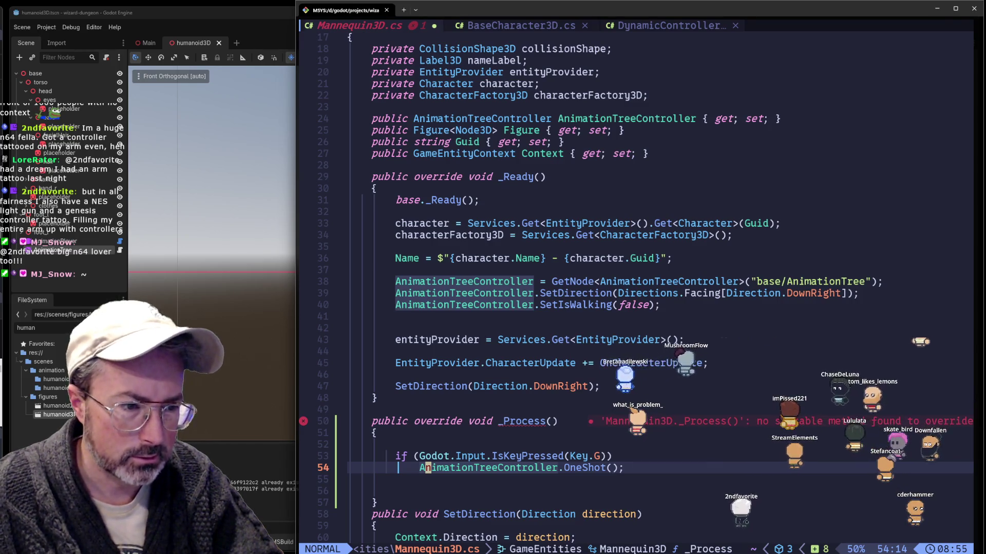
text(:w)
key(Return)
key(k)
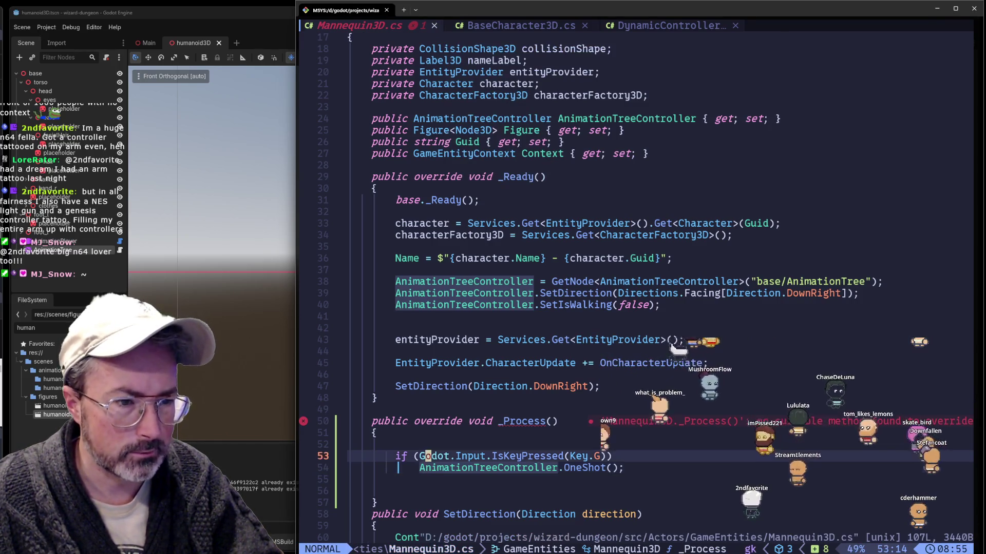
key(k)
key(k)
key(k)
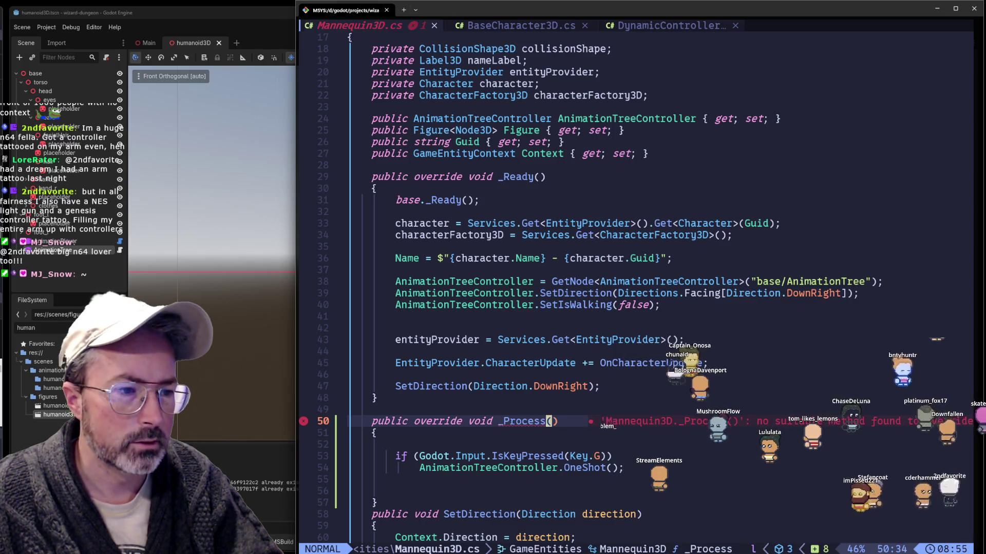
text(double delta)
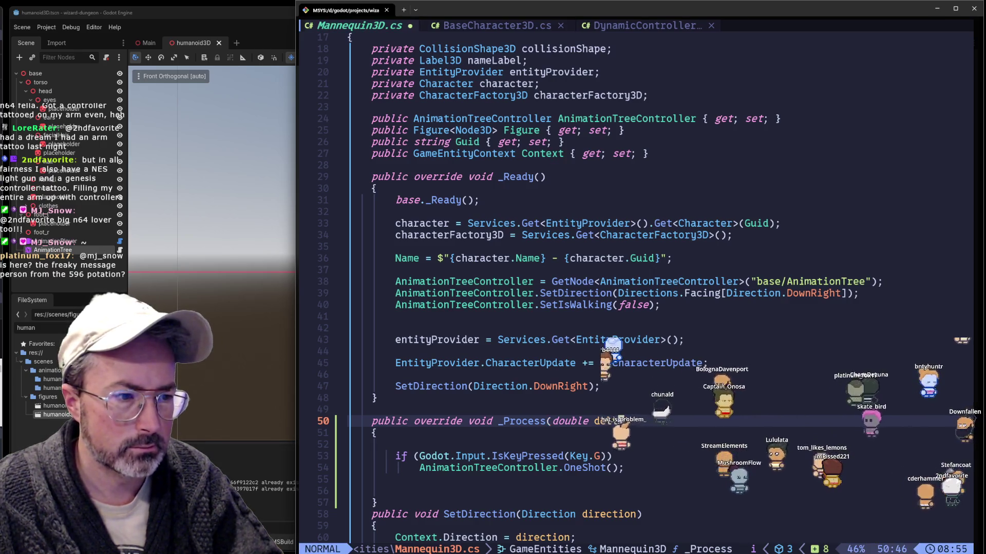
Delete the extra blank lines inside _Process, save Mannequin3D.cs, and switch to Godot
key(Escape)
text(:w)
key(Return)
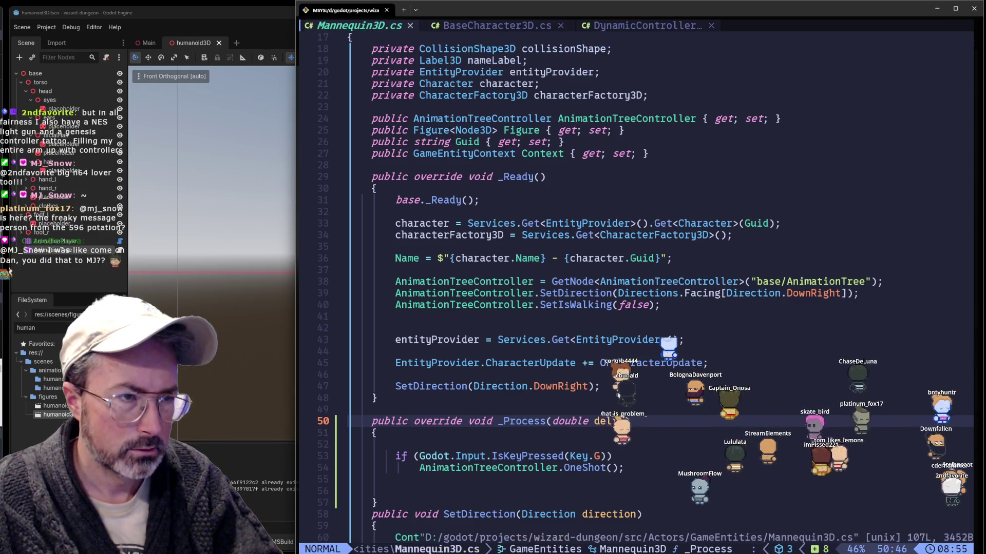
key(j)
key(j)
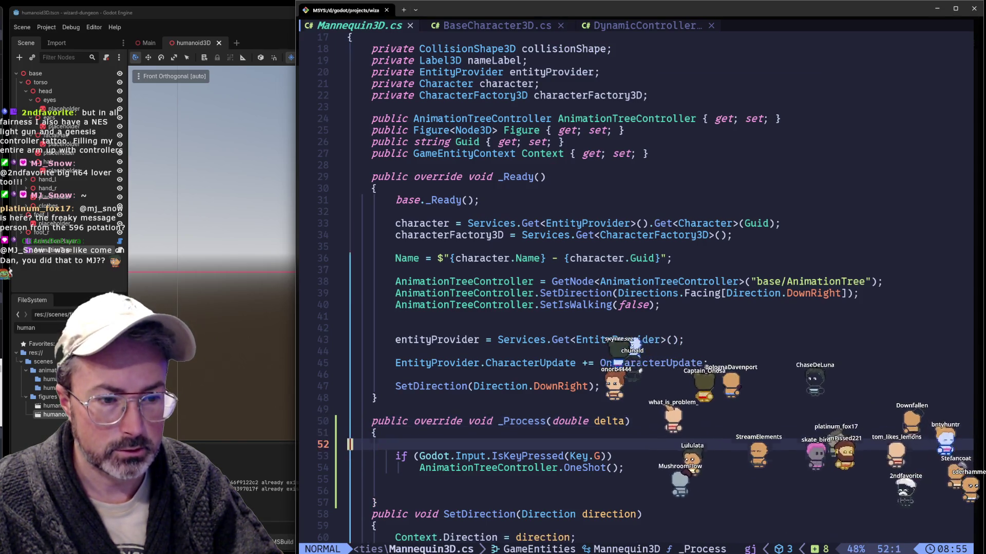
key(j)
key(j)
key(j)
key(k)
key(k)
key(k)
key(d)
key(d)
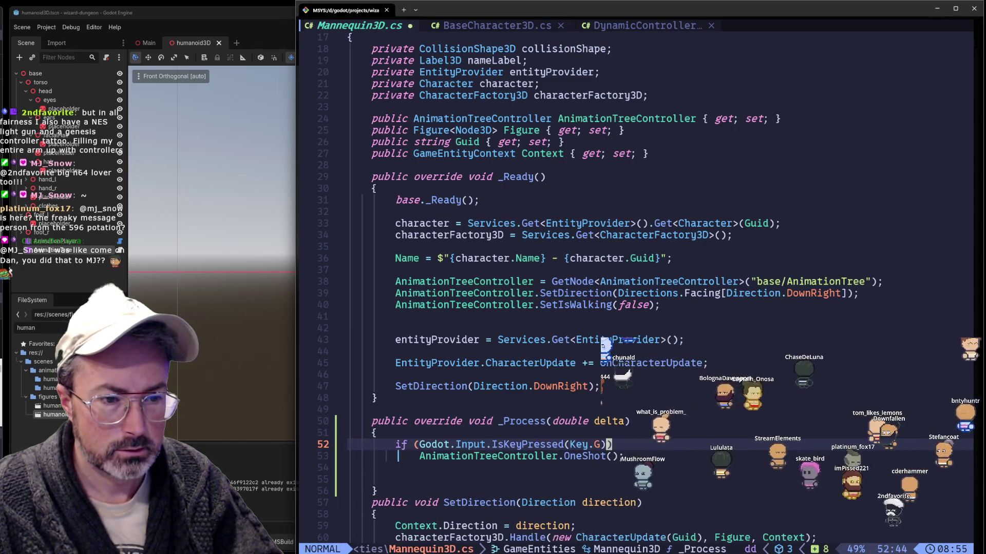
key(j)
key(j)
key(d)
key(d)
key(d)
key(d)
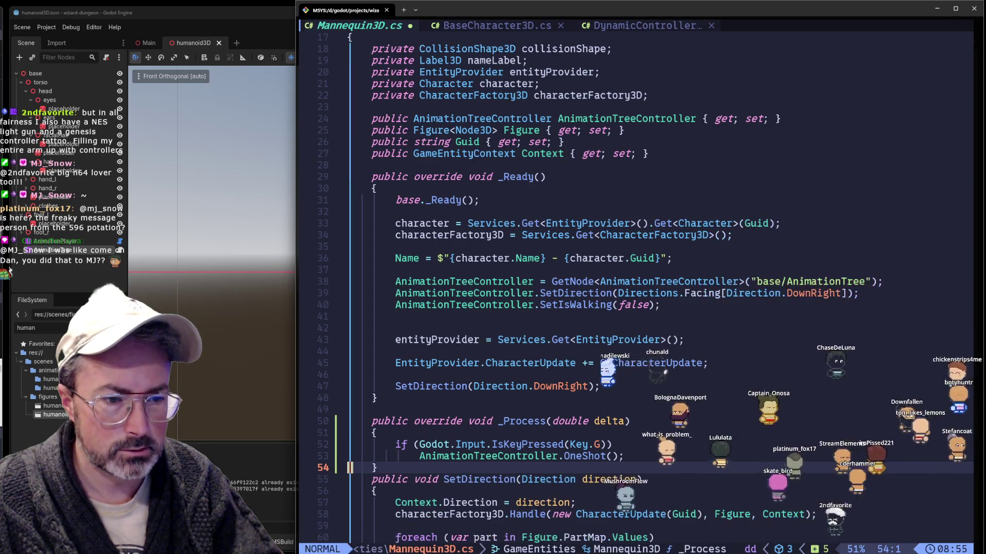
key(o)
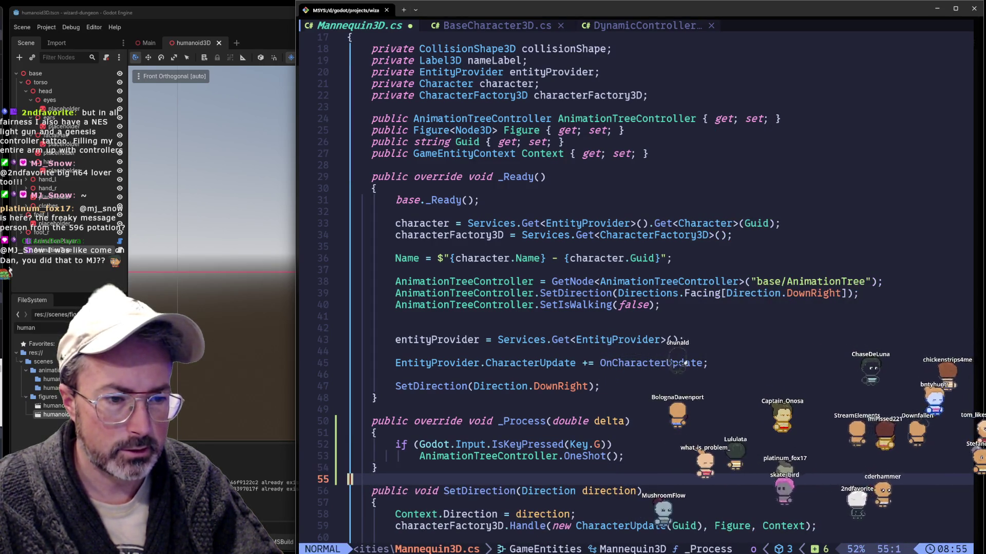
key(Escape)
text(:w)
key(Return)
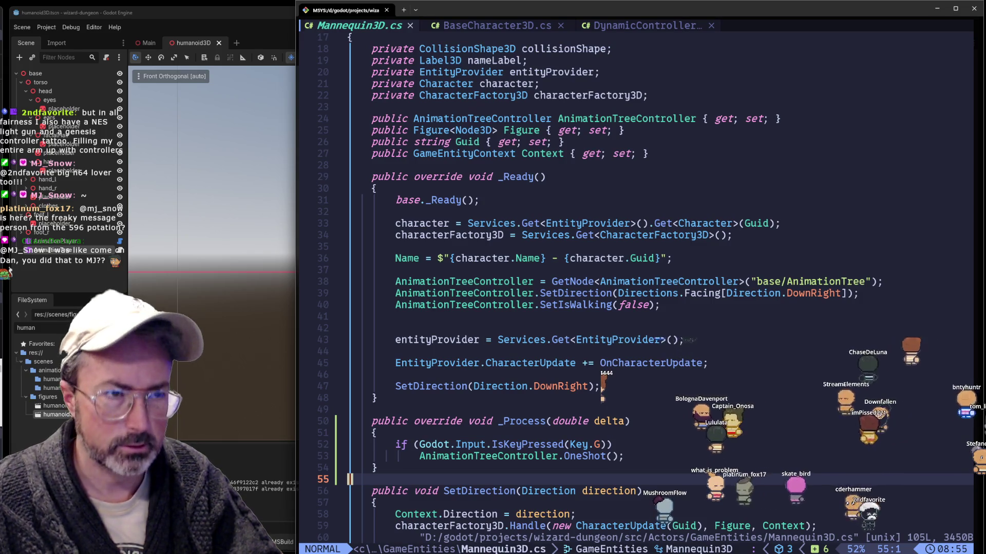
key(alt+Tab)
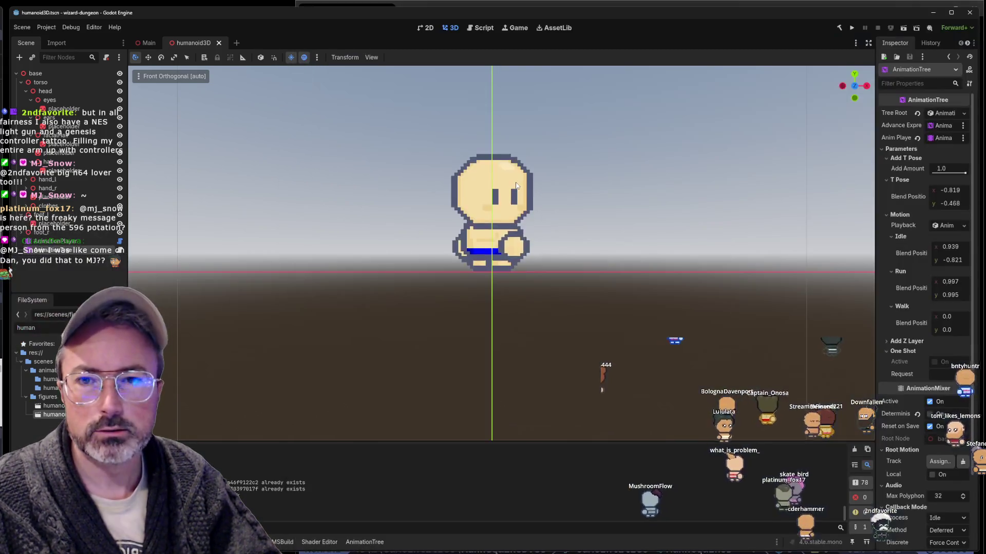
Build the C# project and run the game until the island map with Olgo appears
click(840, 28)
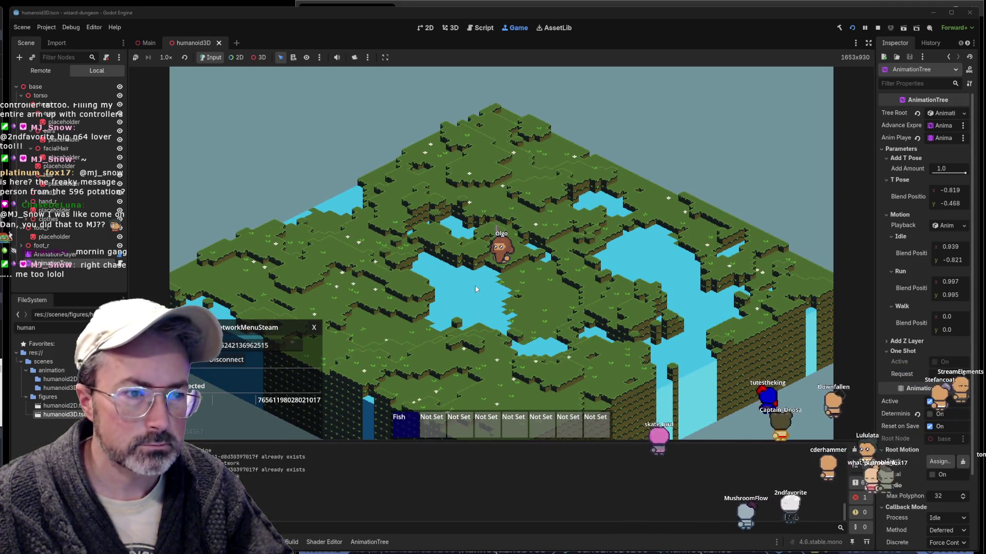
Cast into the pond to start the fishing minigame with its tension bar and debug values
click(476, 285)
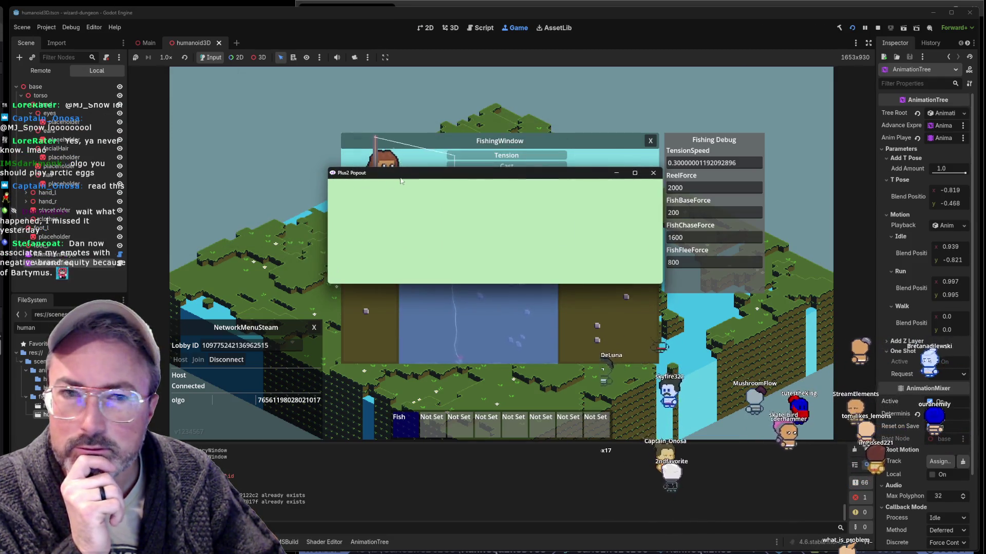
Move the popout window aside and cast the fishing line toward the roaming fish
drag(402, 177, 363, 240)
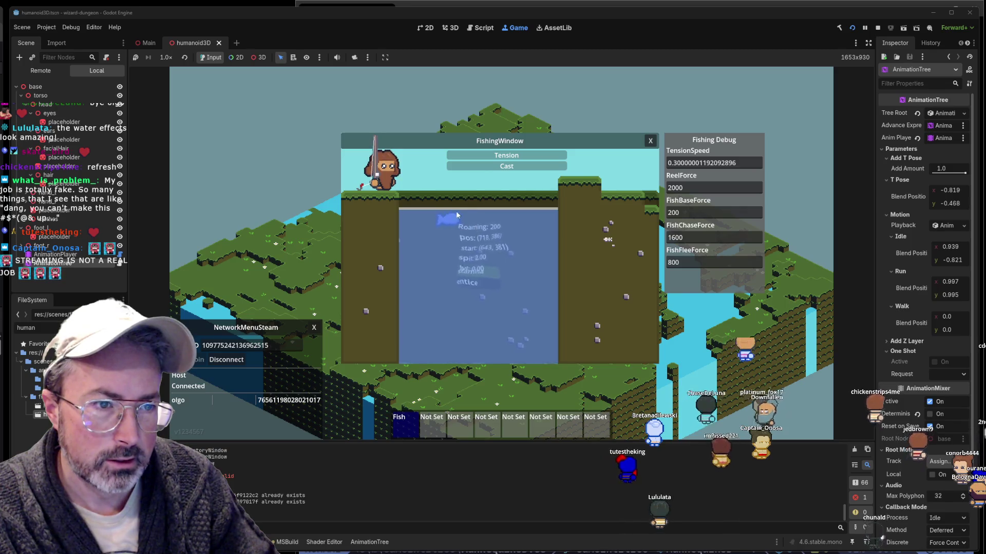
click(484, 221)
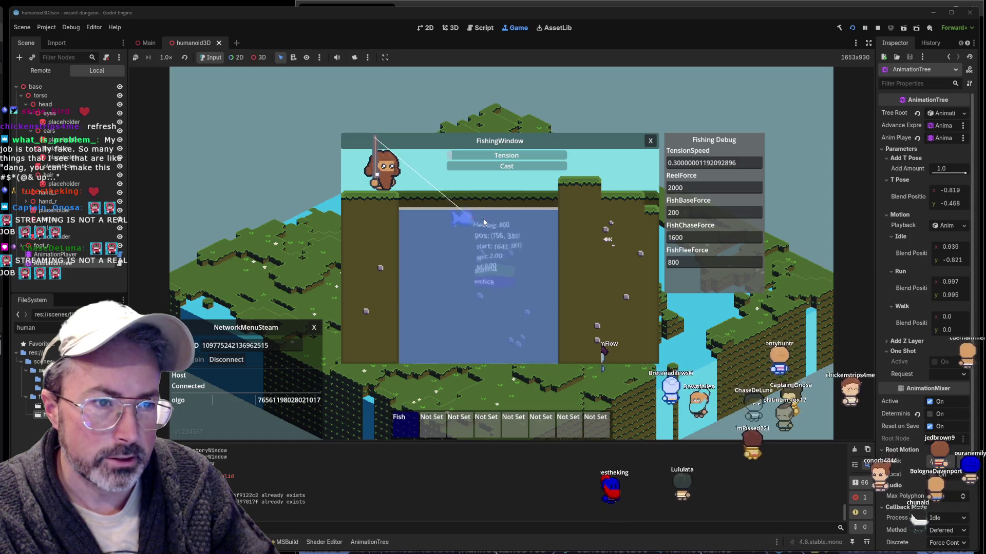
Recast the line into the water, then switch to the browser window
click(484, 219)
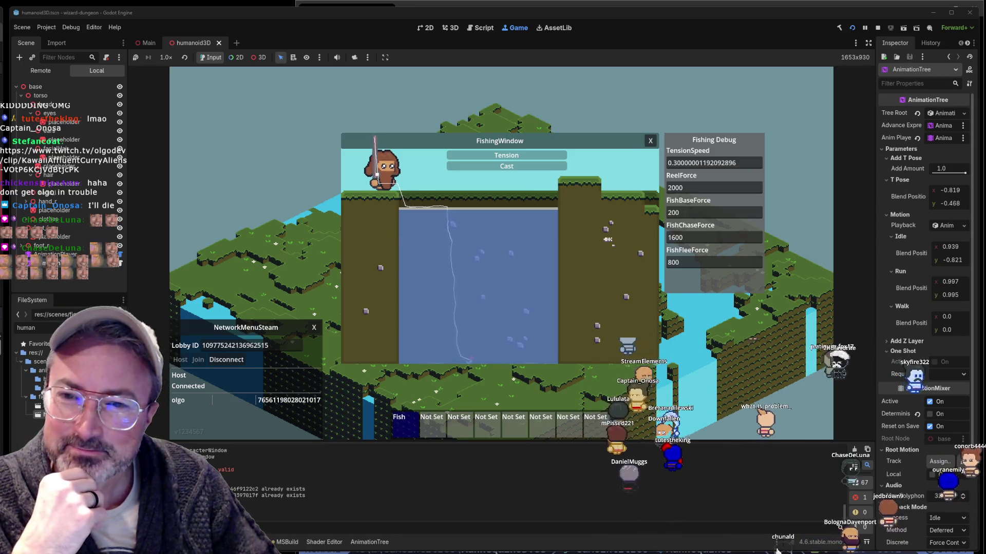
key(alt+Tab)
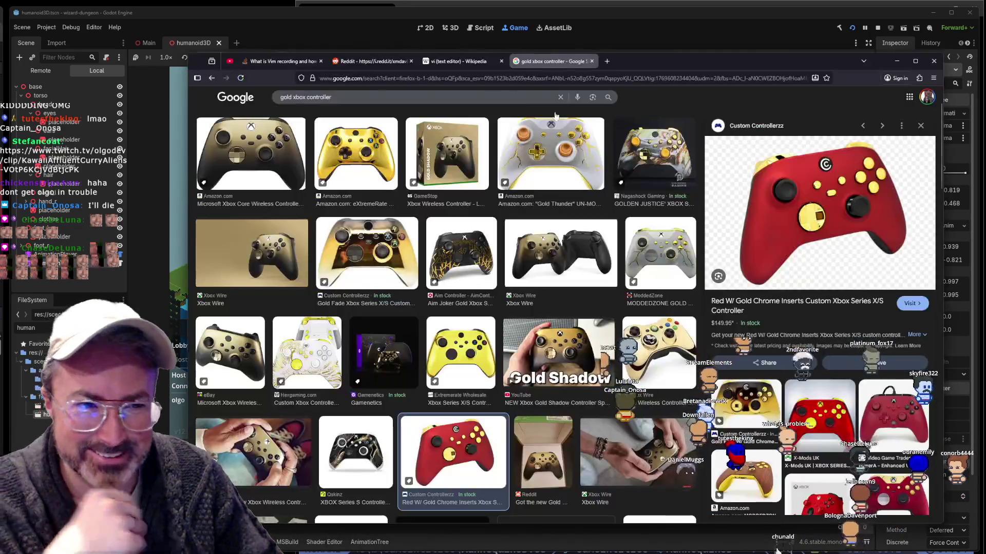
Navigate Firefox from the controller image search to the Twitch clip URL from chat
key(ctrl+l)
text(https://www.twitch.tv/olgodev/clip/KawaiiAffluentCurryAliens-VOtP6KCjVdBtjcPK)
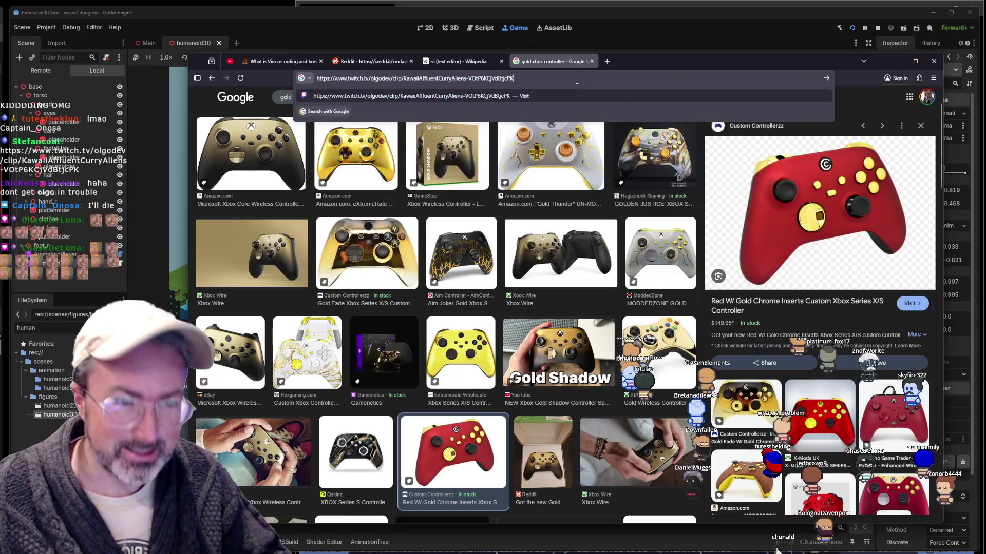
key(Return)
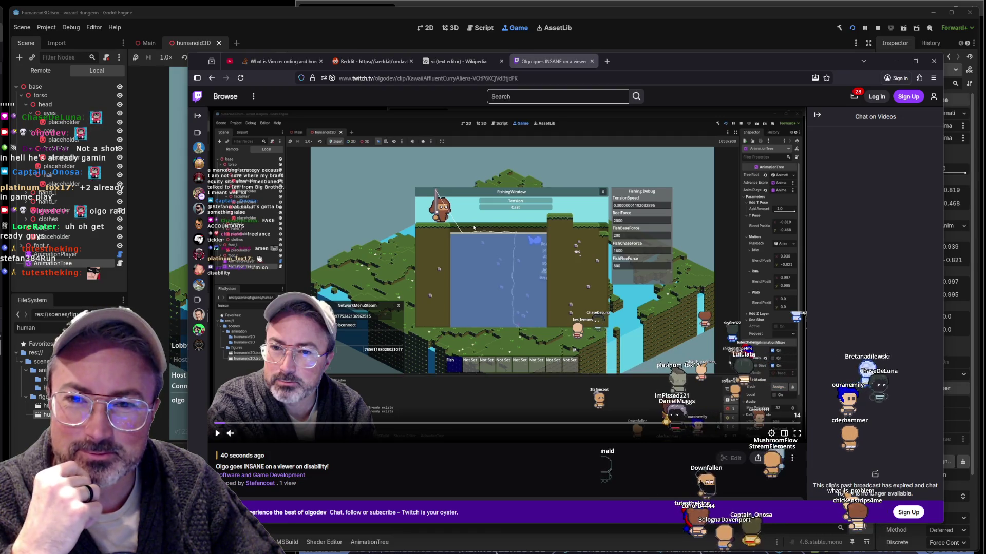
Unmute and play the fishing-minigame clip at about 80% volume, then pause it
click(230, 433)
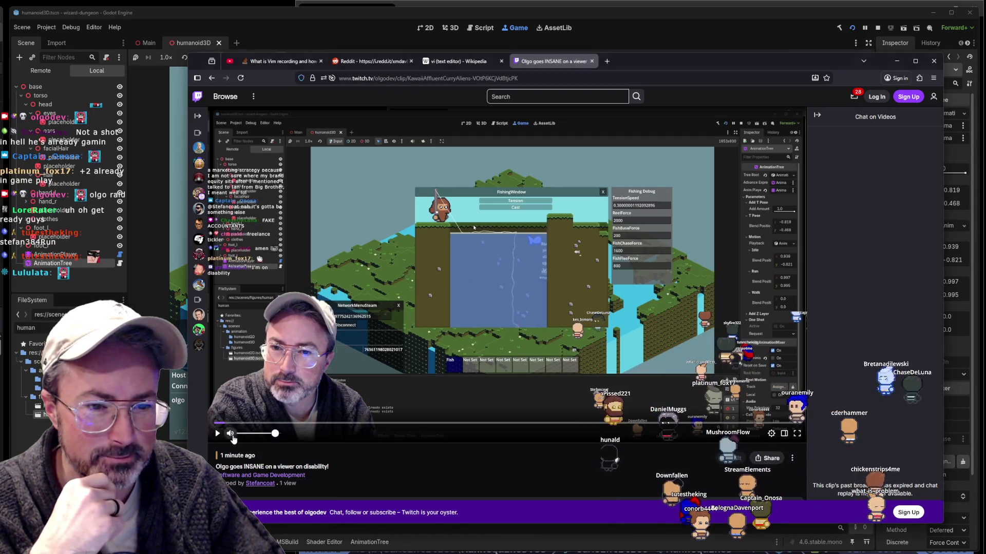
click(216, 434)
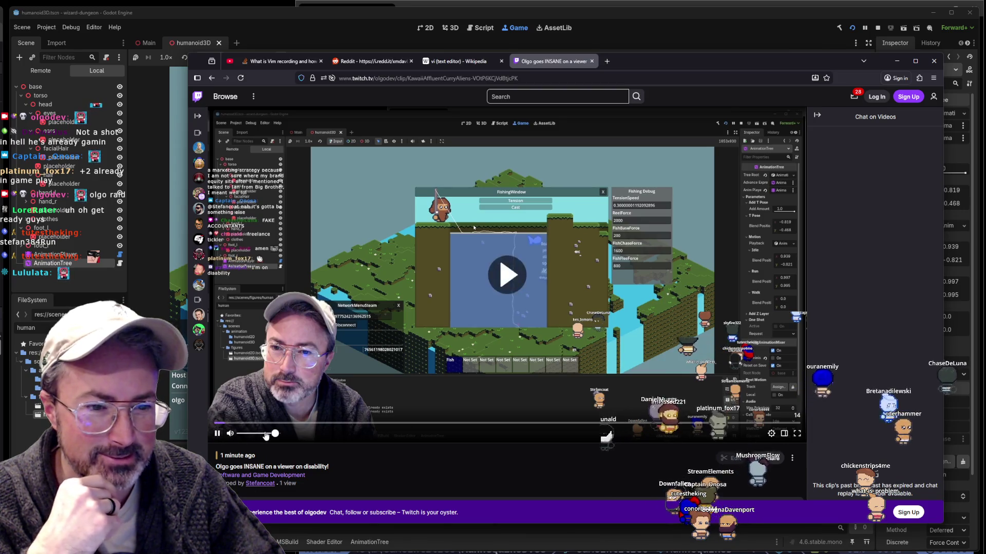
drag(267, 436, 271, 436)
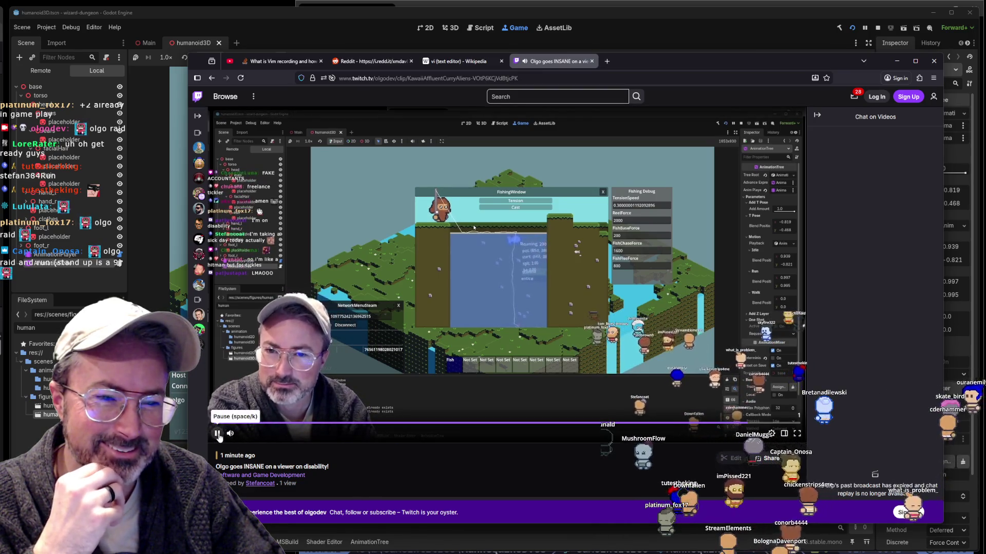
click(218, 434)
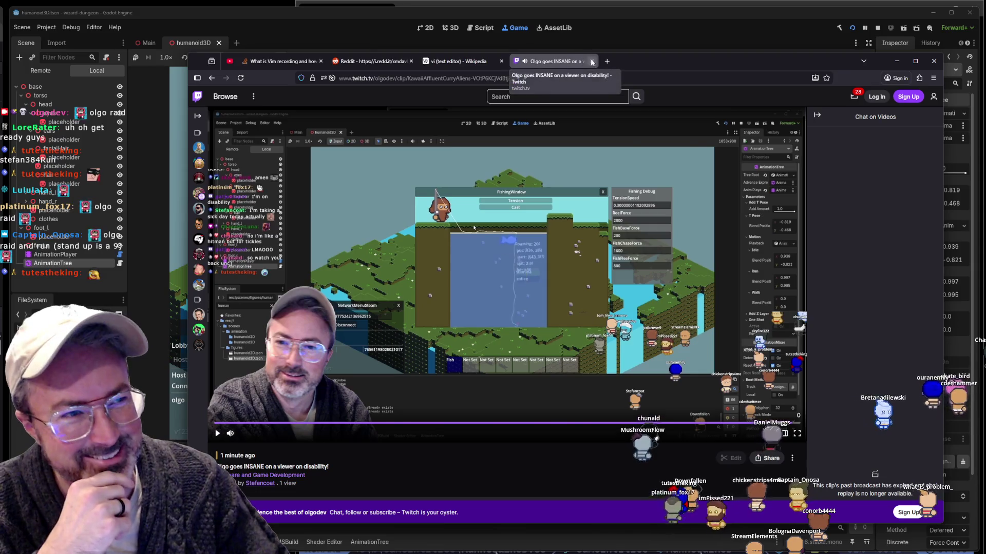